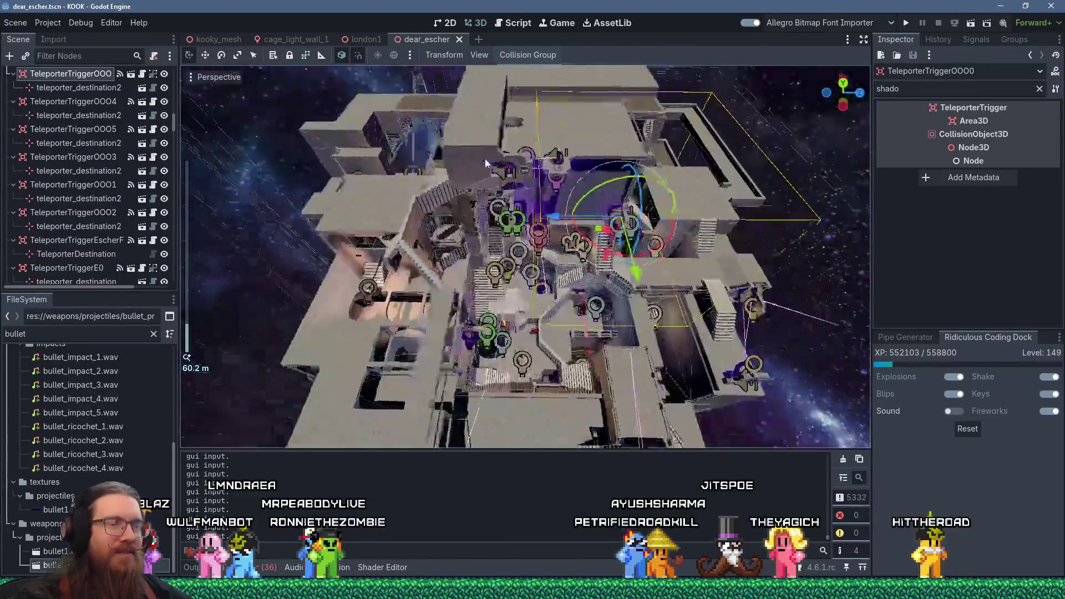
Switch from the dear_escher scene in Godot to the dear_escher map in TrenchBroom
key(alt+Tab)
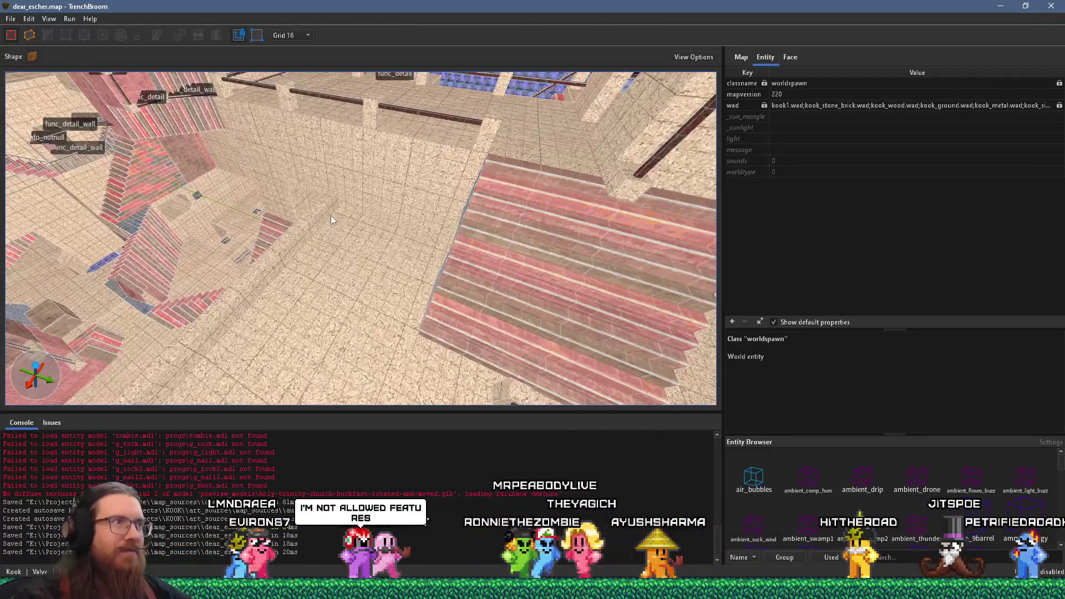
Turn the 3D view toward the balcony wall and select the func_detail railing brush
mouse_move(462, 238)
mouse_down()
mouse_move(195, 157)
mouse_move(366, 237)
mouse_move(297, 74)
mouse_move(402, 73)
mouse_move(484, 108)
mouse_move(305, 78)
mouse_move(239, 94)
mouse_move(474, 254)
mouse_move(405, 215)
mouse_move(659, 140)
mouse_up()
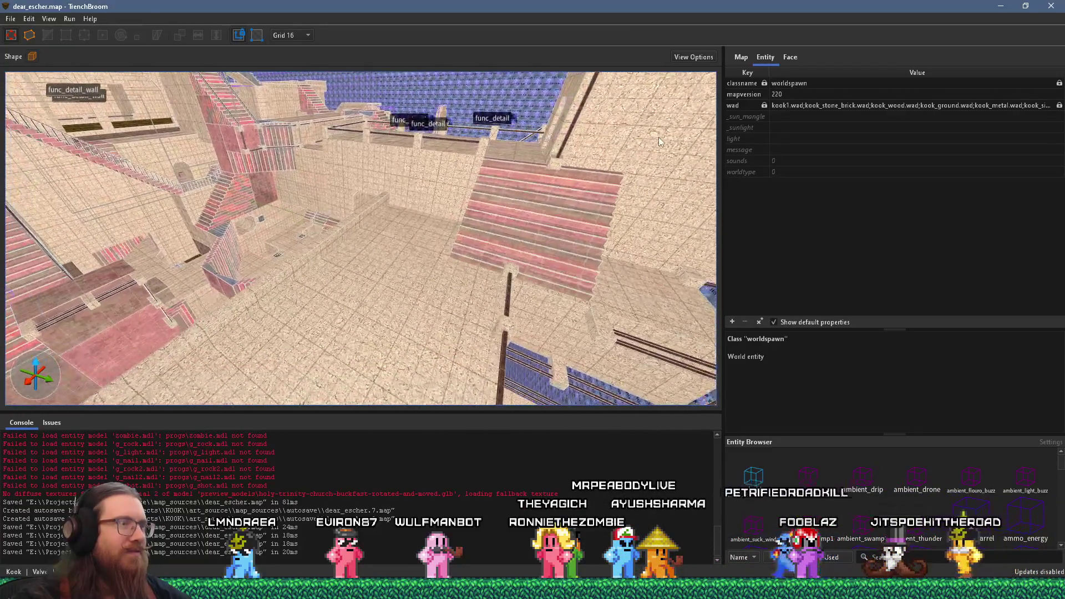
mouse_move(431, 194)
mouse_down()
mouse_move(314, 186)
mouse_move(493, 167)
mouse_move(475, 115)
mouse_move(591, 33)
mouse_move(659, 8)
mouse_move(400, 234)
mouse_move(377, 158)
mouse_move(371, 168)
mouse_move(405, 183)
mouse_move(327, 159)
mouse_move(391, 164)
mouse_move(316, 204)
mouse_move(377, 196)
mouse_move(275, 206)
mouse_up()
click(378, 183)
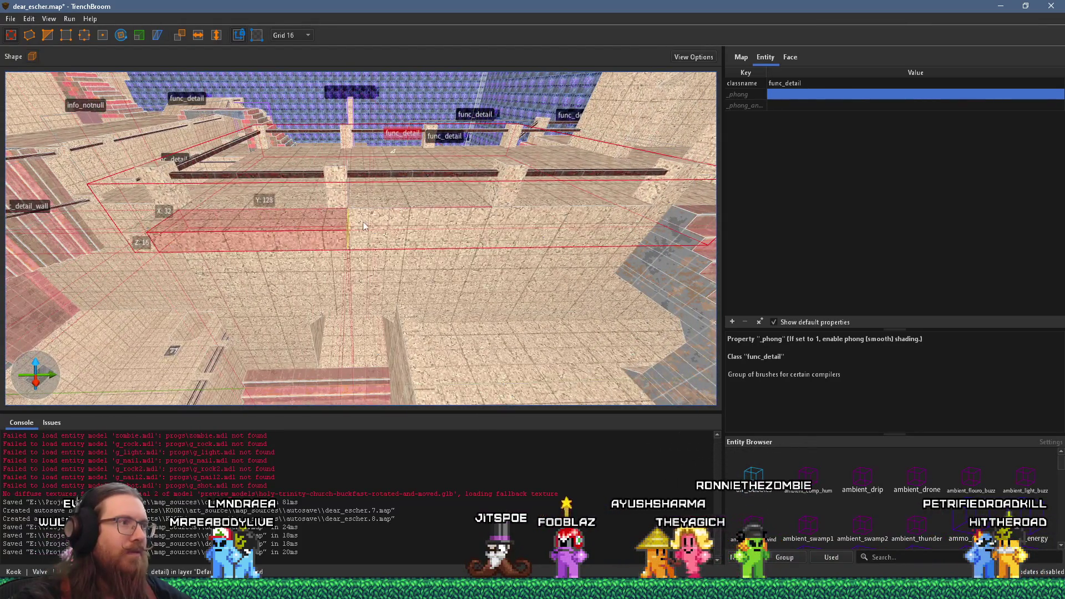
Shrink the railing block to a 16-unit slice and extend its bottom down to Z 96
mouse_move(204, 222)
mouse_down()
mouse_move(374, 232)
mouse_move(322, 287)
mouse_move(281, 299)
mouse_up()
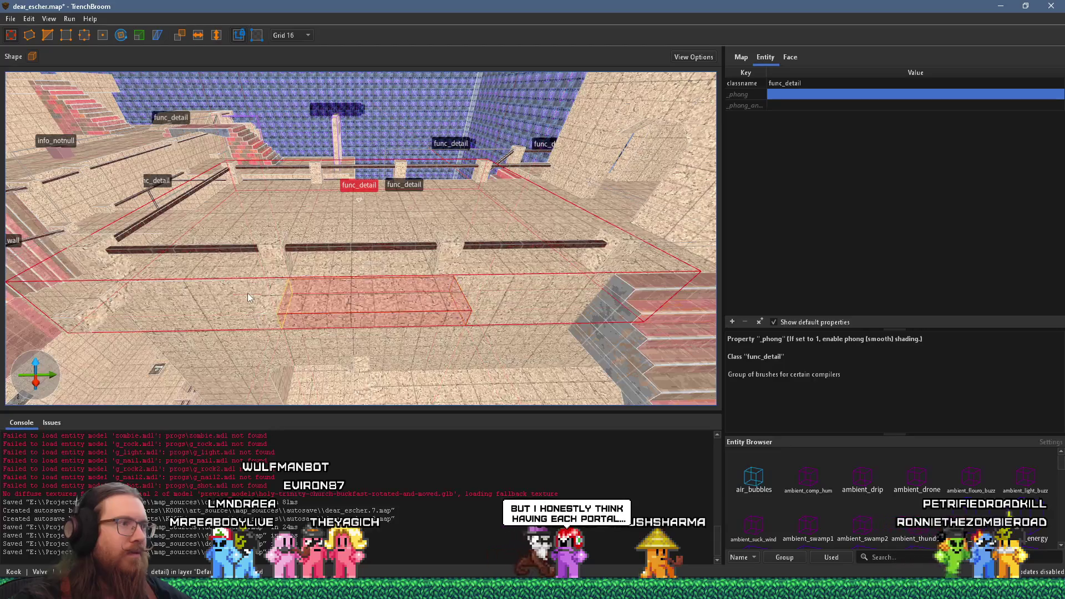
mouse_move(426, 294)
mouse_down()
mouse_move(427, 283)
mouse_move(344, 264)
mouse_move(289, 213)
mouse_move(351, 212)
mouse_move(322, 248)
mouse_move(282, 257)
mouse_up()
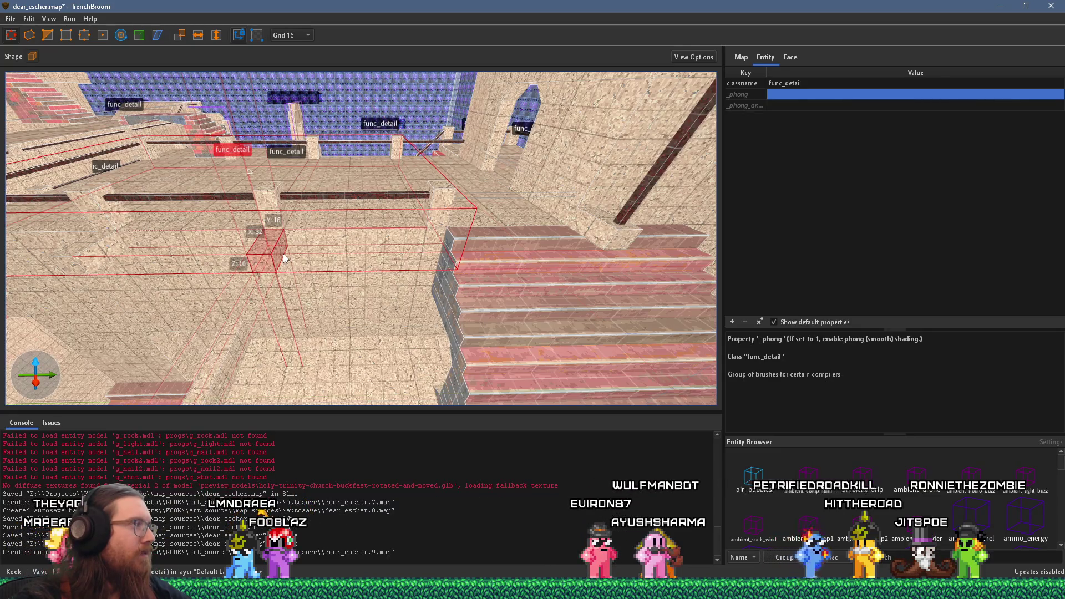
mouse_move(239, 255)
mouse_down()
mouse_move(397, 183)
mouse_move(374, 161)
mouse_move(544, 73)
mouse_up()
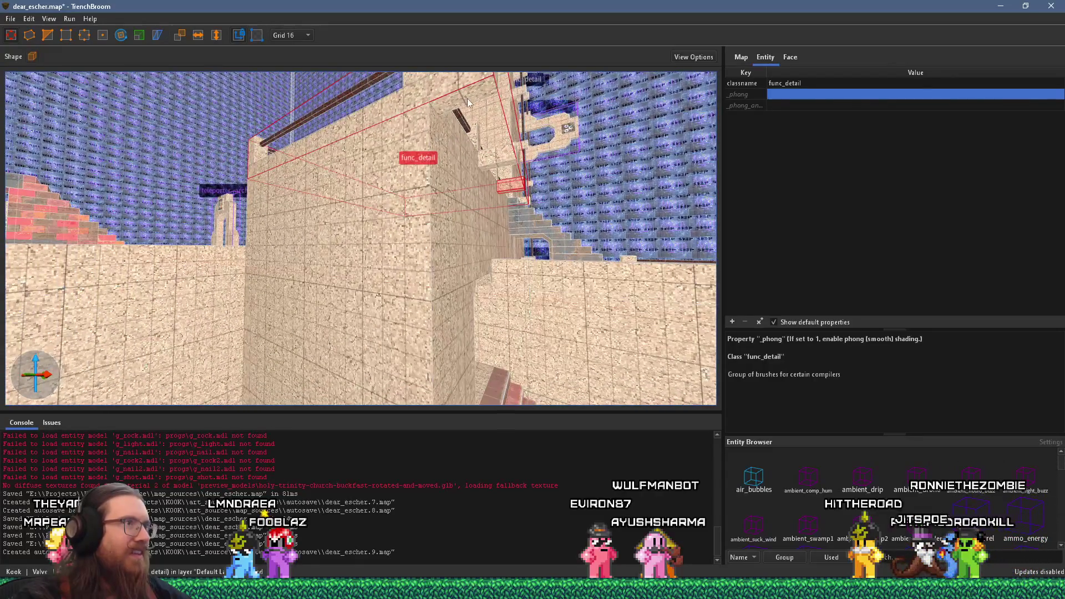
mouse_move(409, 111)
mouse_down()
mouse_move(426, 128)
mouse_move(440, 225)
mouse_move(437, 147)
mouse_move(438, 215)
mouse_move(477, 216)
mouse_up()
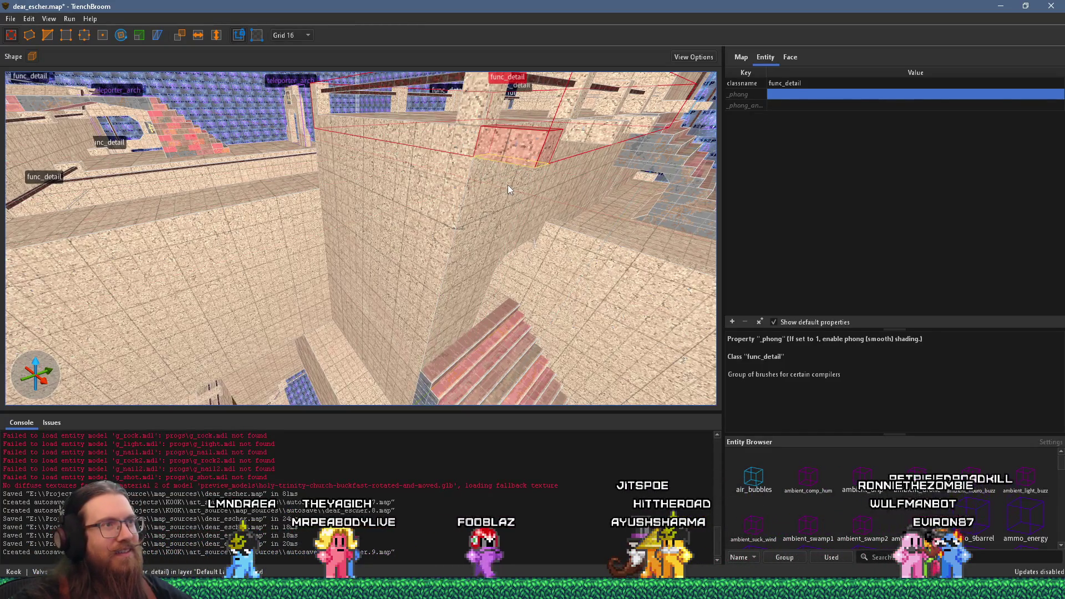
drag(508, 184, 462, 390)
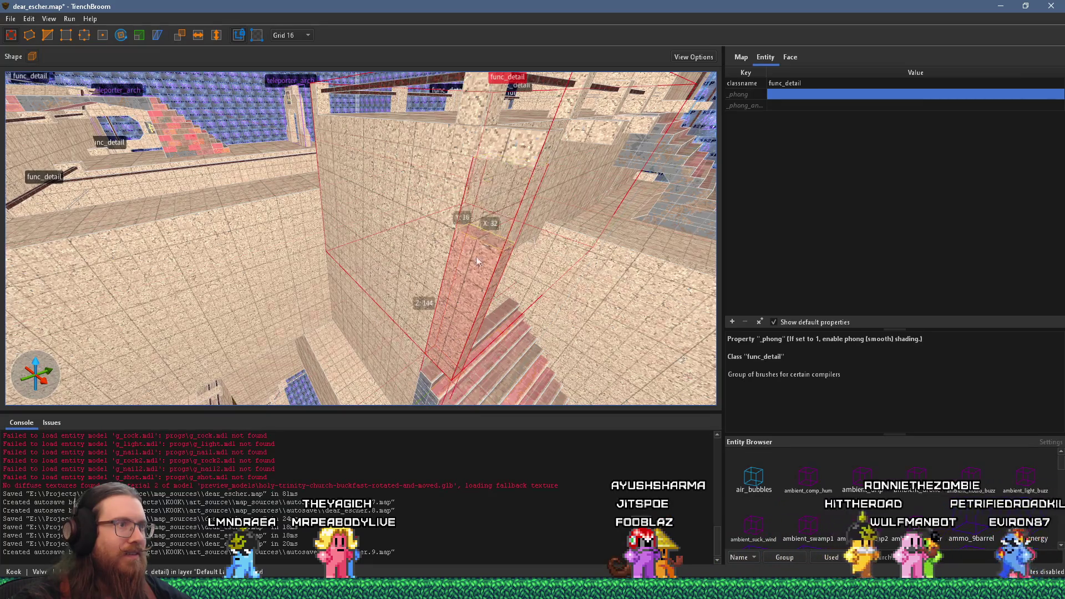
Deselect the railing and start drawing a 32×16×16 brush on the wall
scroll(427, 272, up, 3)
mouse_move(427, 272)
mouse_down()
mouse_move(341, 109)
mouse_move(338, 169)
mouse_move(304, 181)
mouse_up()
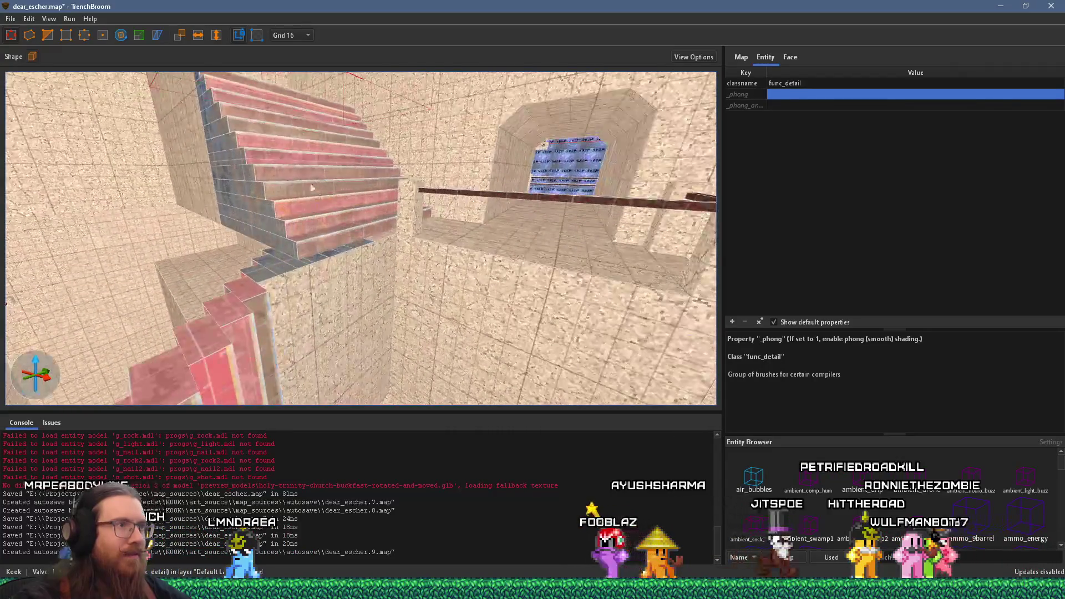
key(Escape)
drag(323, 279, 360, 290)
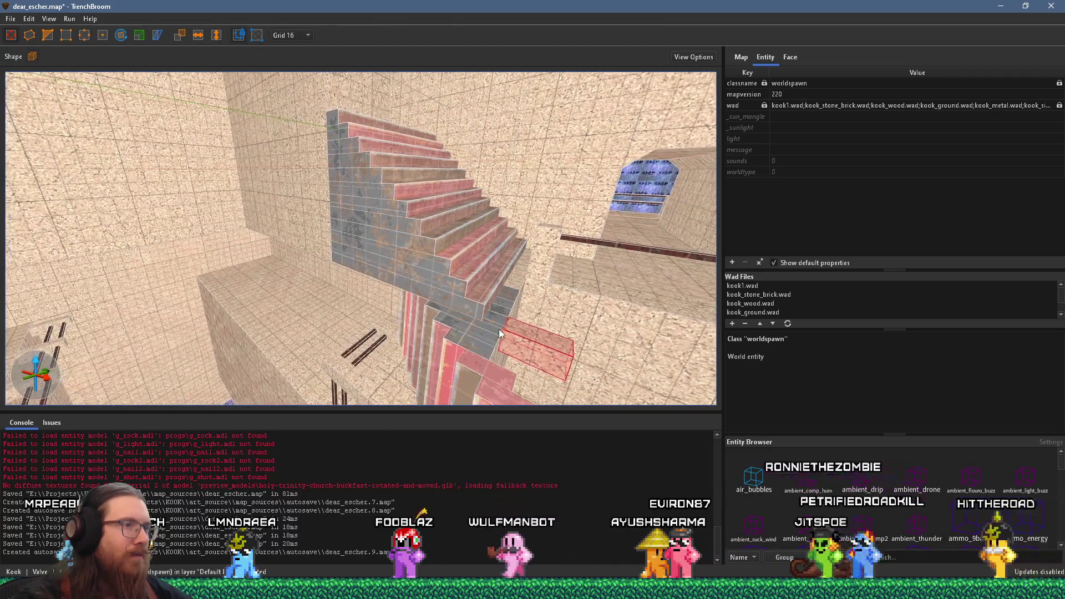
Complete the 32×16×16 brush beside the stairwell and inspect it against the staircase
mouse_move(499, 332)
mouse_down()
mouse_move(315, 125)
mouse_move(340, 229)
mouse_move(268, 213)
mouse_move(290, 227)
mouse_move(295, 251)
mouse_move(332, 218)
mouse_move(318, 318)
mouse_move(424, 298)
mouse_move(354, 198)
mouse_move(262, 307)
mouse_move(358, 302)
mouse_move(414, 323)
mouse_move(385, 348)
mouse_move(355, 317)
mouse_move(312, 320)
mouse_up()
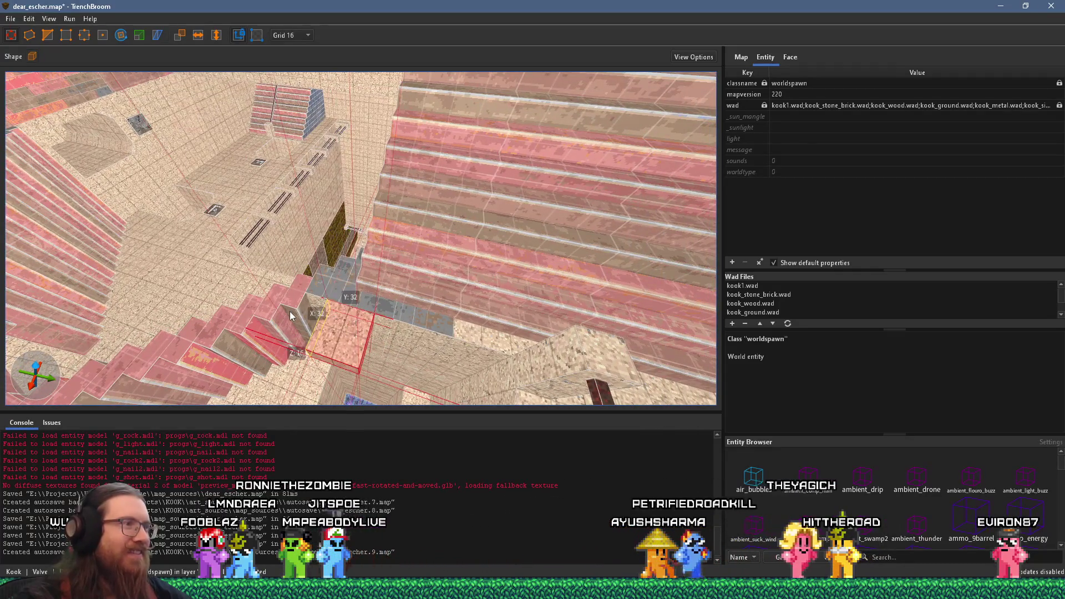
drag(285, 313, 281, 314)
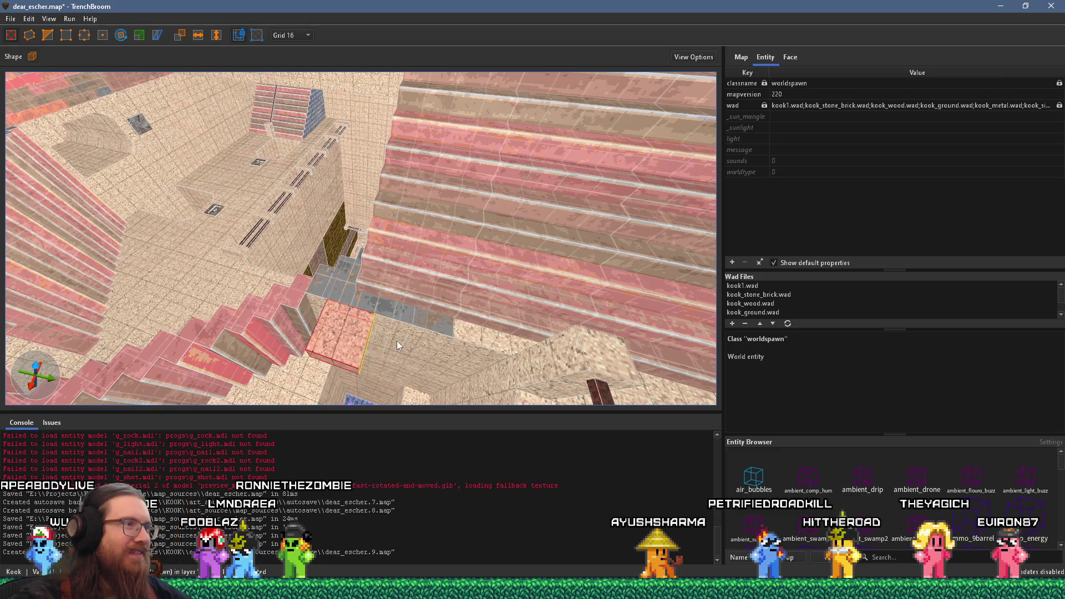
mouse_move(396, 341)
mouse_down()
mouse_move(375, 334)
mouse_move(382, 288)
mouse_move(434, 228)
mouse_move(464, 168)
mouse_move(463, 198)
mouse_move(471, 178)
mouse_move(417, 151)
mouse_move(426, 191)
mouse_move(344, 238)
mouse_move(368, 221)
mouse_move(401, 243)
mouse_move(447, 241)
mouse_move(345, 274)
mouse_move(427, 148)
mouse_move(422, 241)
mouse_move(321, 242)
mouse_move(328, 105)
mouse_move(342, 237)
mouse_move(382, 241)
mouse_move(444, 217)
mouse_move(375, 178)
mouse_move(387, 199)
mouse_move(378, 162)
mouse_move(520, 206)
mouse_move(553, 205)
mouse_move(357, 147)
mouse_move(360, 161)
mouse_move(397, 176)
mouse_move(420, 217)
mouse_move(424, 275)
mouse_up()
mouse_move(358, 226)
mouse_down()
mouse_move(361, 215)
mouse_move(549, 201)
mouse_move(464, 233)
mouse_move(480, 272)
mouse_move(384, 267)
mouse_move(331, 251)
mouse_move(425, 232)
mouse_move(402, 209)
mouse_move(341, 205)
mouse_move(396, 220)
mouse_move(181, 278)
mouse_move(206, 260)
mouse_move(341, 268)
mouse_move(434, 298)
mouse_move(428, 115)
mouse_move(581, 47)
mouse_move(560, 222)
mouse_up()
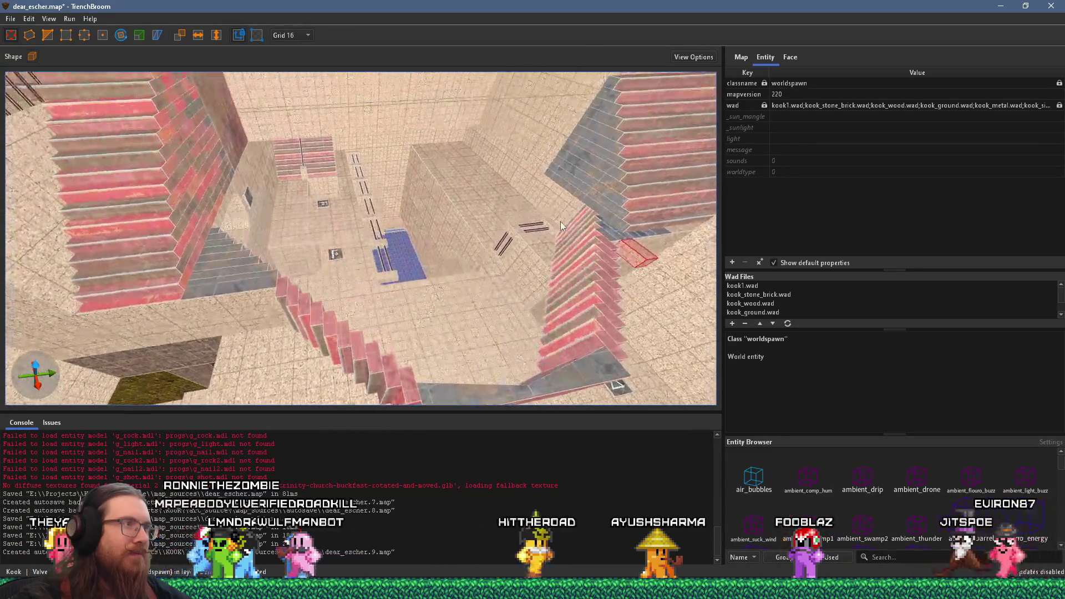
mouse_move(401, 255)
mouse_down()
mouse_move(112, 198)
mouse_move(172, 195)
mouse_up()
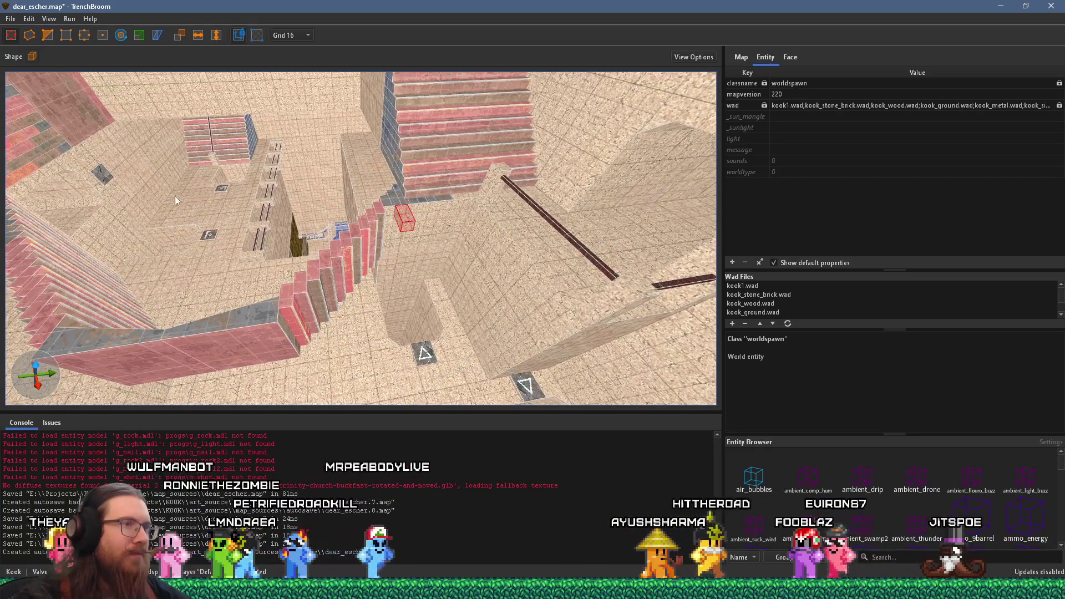
drag(313, 225, 397, 227)
drag(619, 222, 511, 194)
mouse_move(452, 162)
mouse_down()
mouse_move(434, 235)
mouse_move(478, 200)
mouse_move(376, 194)
mouse_up()
scroll(377, 194, up, 5)
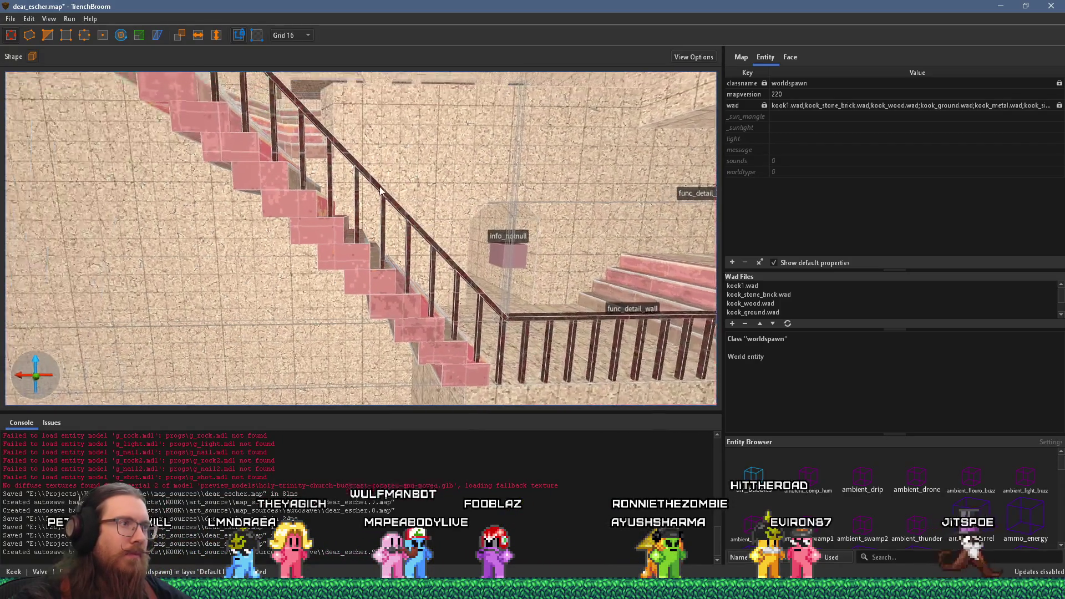
scroll(371, 185, down, 5)
mouse_move(364, 181)
mouse_down()
mouse_move(369, 260)
mouse_move(302, 257)
mouse_move(381, 339)
mouse_move(397, 278)
mouse_move(465, 277)
mouse_move(405, 168)
mouse_up()
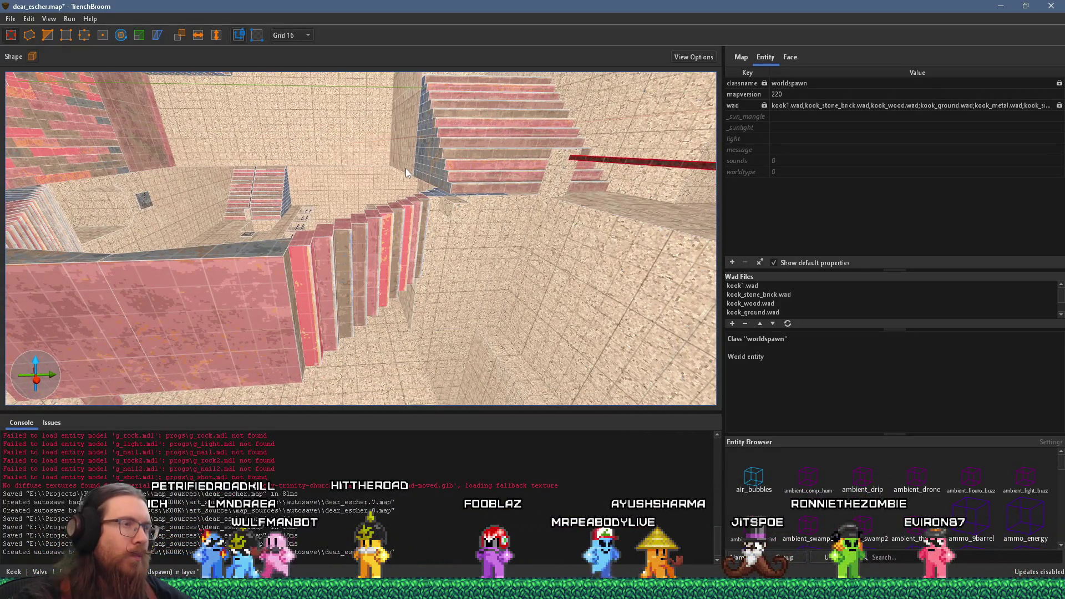
mouse_move(405, 168)
mouse_down()
mouse_move(257, 268)
mouse_move(320, 232)
mouse_move(553, 204)
mouse_move(447, 254)
mouse_move(374, 269)
mouse_move(380, 312)
mouse_move(268, 344)
mouse_move(348, 284)
mouse_move(340, 319)
mouse_move(292, 338)
mouse_move(358, 349)
mouse_move(488, 322)
mouse_move(536, 252)
mouse_move(263, 400)
mouse_move(465, 356)
mouse_move(320, 334)
mouse_move(437, 293)
mouse_move(372, 214)
mouse_move(360, 303)
mouse_up()
Set the balcony railing's classname to func_detail_wall and lower it 16 units
click(374, 205)
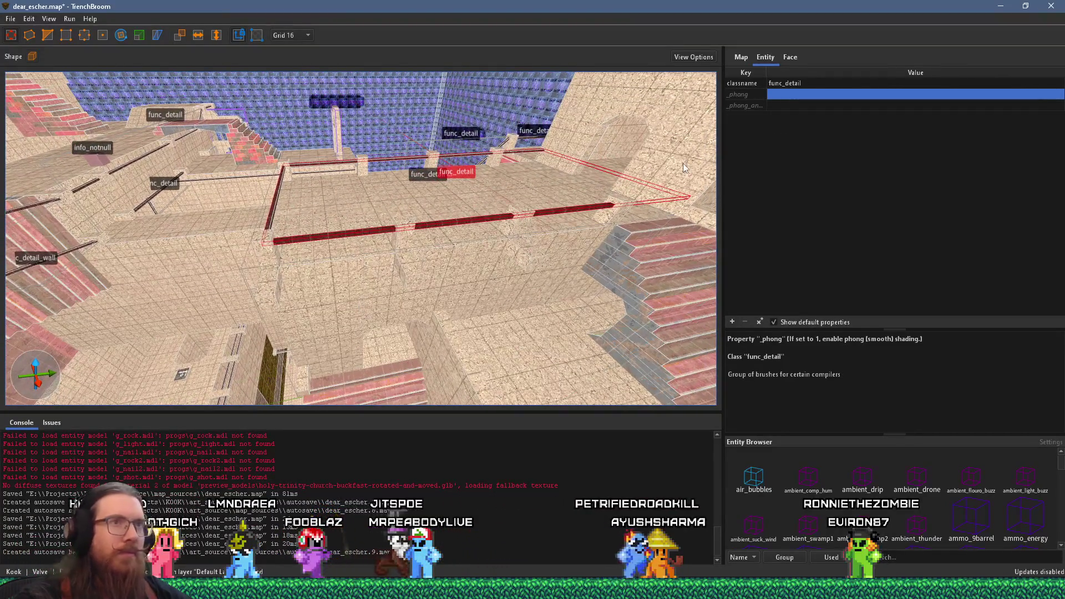
click(814, 82)
click(813, 82)
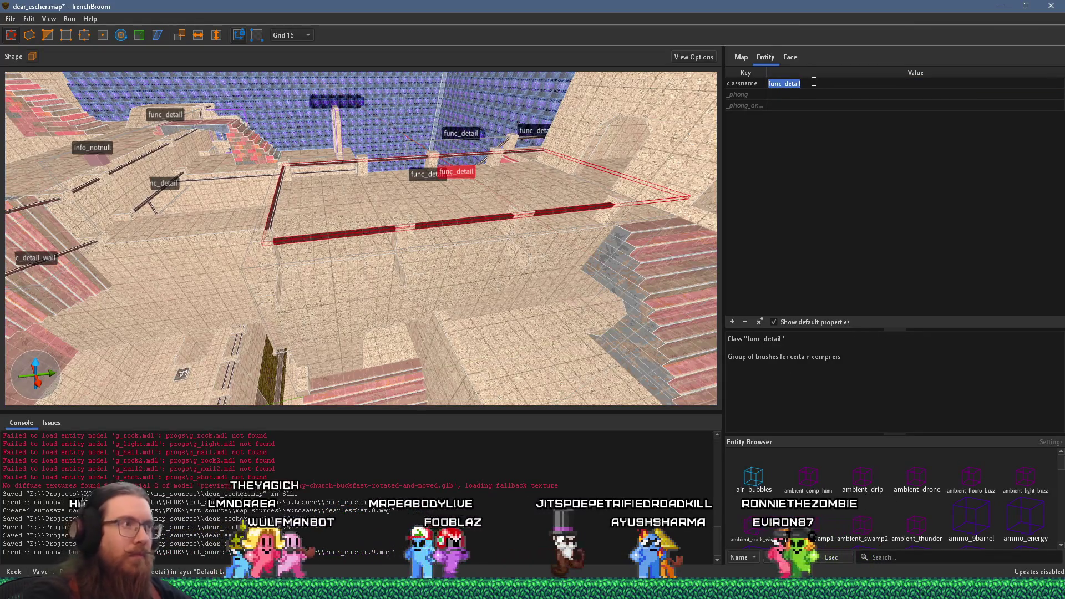
text(func_detail_wall)
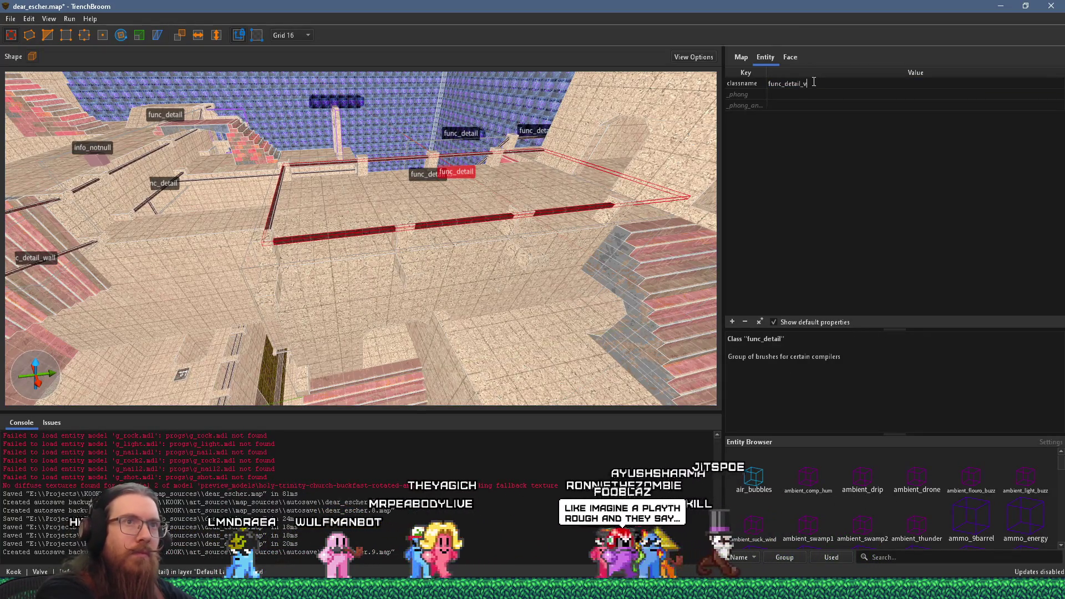
key(Tab)
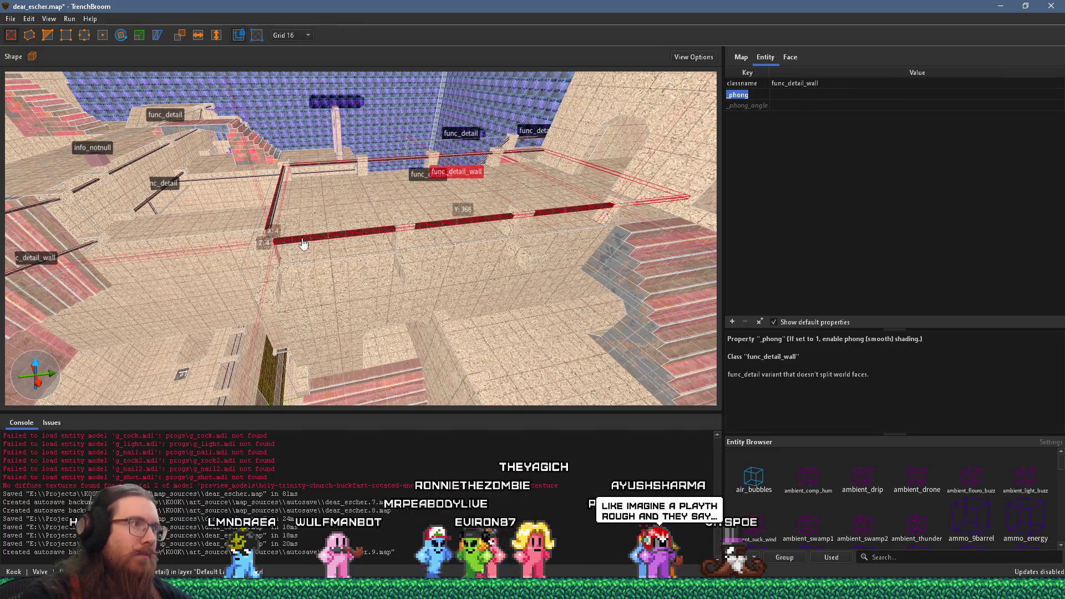
scroll(310, 244, up, 3)
mouse_move(324, 242)
mouse_down()
mouse_move(340, 317)
mouse_move(333, 302)
mouse_up()
Draw a new 32×16×16 post brush beside the stairs
key(d)
key(w)
key(s)
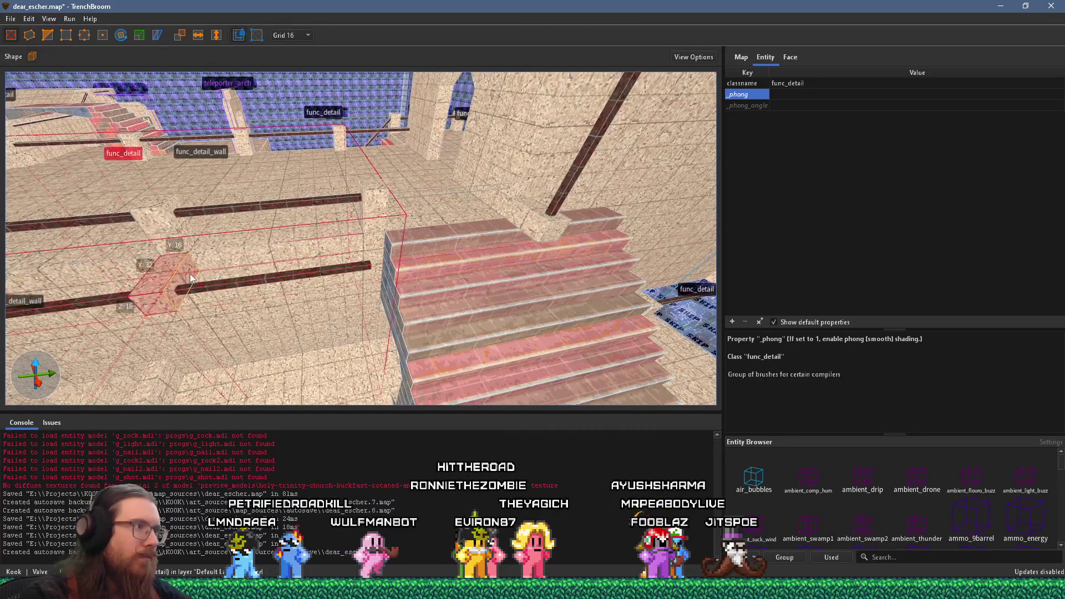
drag(190, 278, 395, 274)
mouse_move(319, 274)
mouse_down()
mouse_move(151, 280)
mouse_move(297, 241)
mouse_move(366, 201)
mouse_up()
key(w)
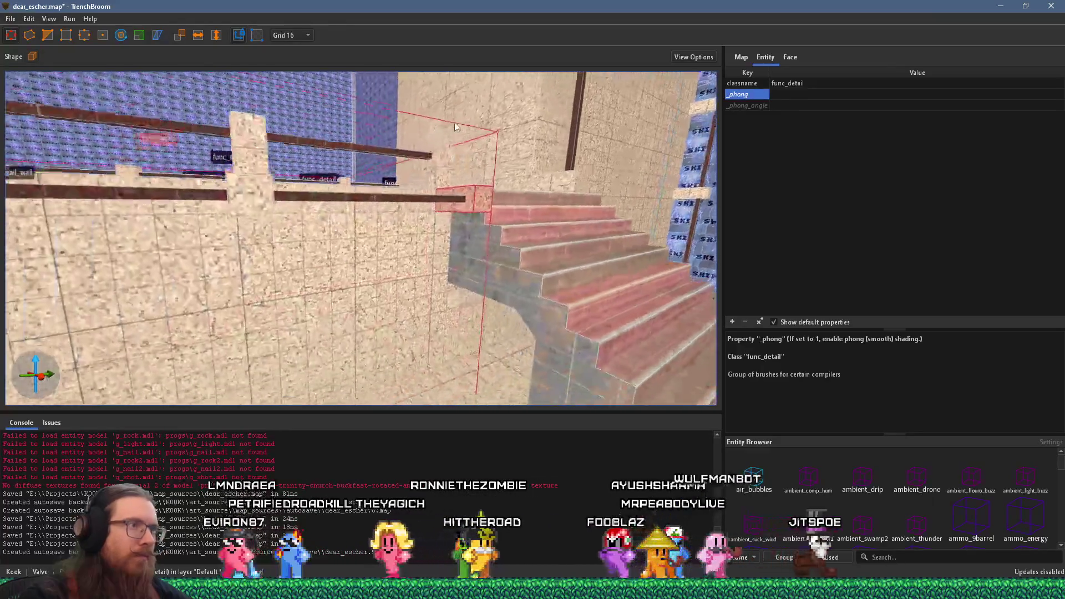
Select the post at the foot of the stairs
mouse_move(408, 100)
mouse_down()
mouse_move(338, 94)
mouse_move(348, 172)
mouse_move(363, 168)
mouse_move(397, 105)
mouse_move(458, 167)
mouse_move(404, 254)
mouse_move(163, 195)
mouse_move(357, 202)
mouse_up()
click(403, 254)
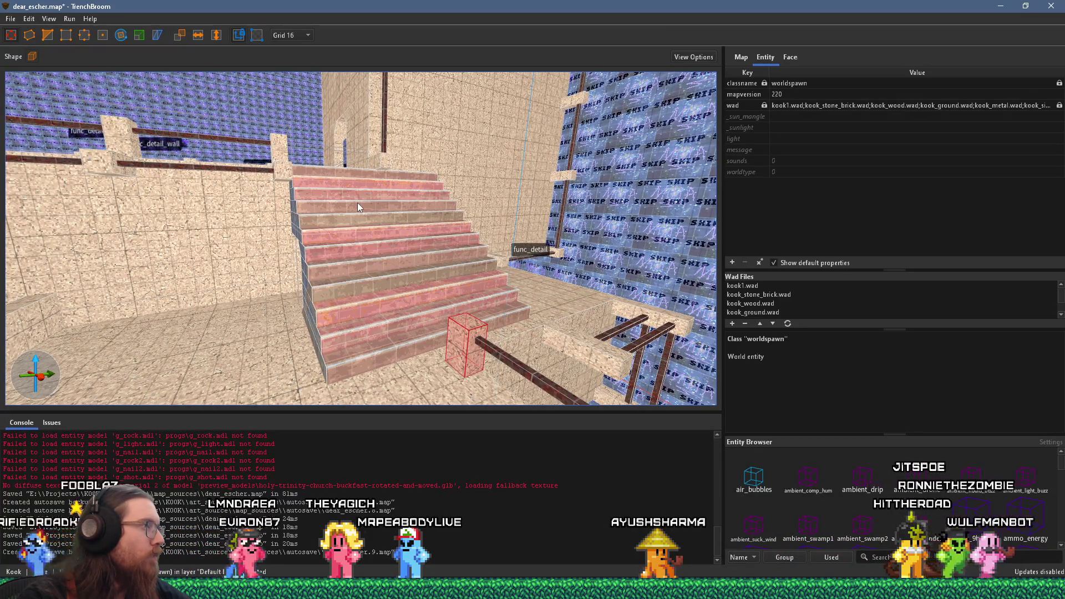
mouse_move(340, 222)
mouse_down()
mouse_move(309, 221)
mouse_move(583, 183)
mouse_move(627, 188)
mouse_move(578, 194)
mouse_move(548, 233)
mouse_move(534, 218)
mouse_up()
Fly along the corridor and through the tunnel toward the red staircase
shift+click(509, 229)
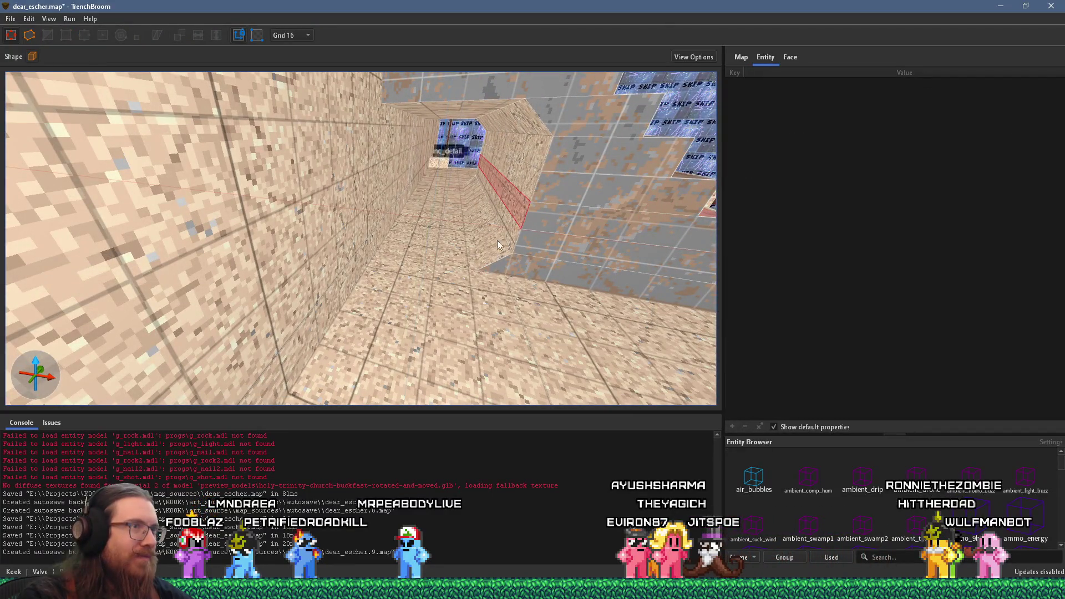
mouse_move(494, 107)
mouse_down()
mouse_move(470, 113)
mouse_move(491, 161)
mouse_up()
click(423, 253)
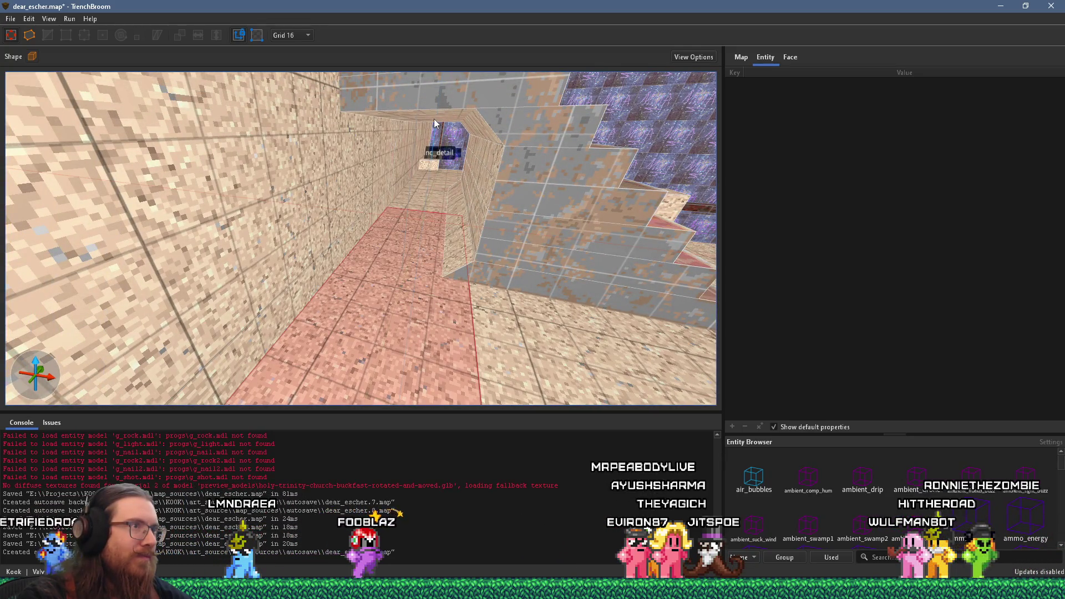
mouse_move(487, 155)
mouse_down()
mouse_move(501, 185)
mouse_move(350, 192)
mouse_move(346, 240)
mouse_up()
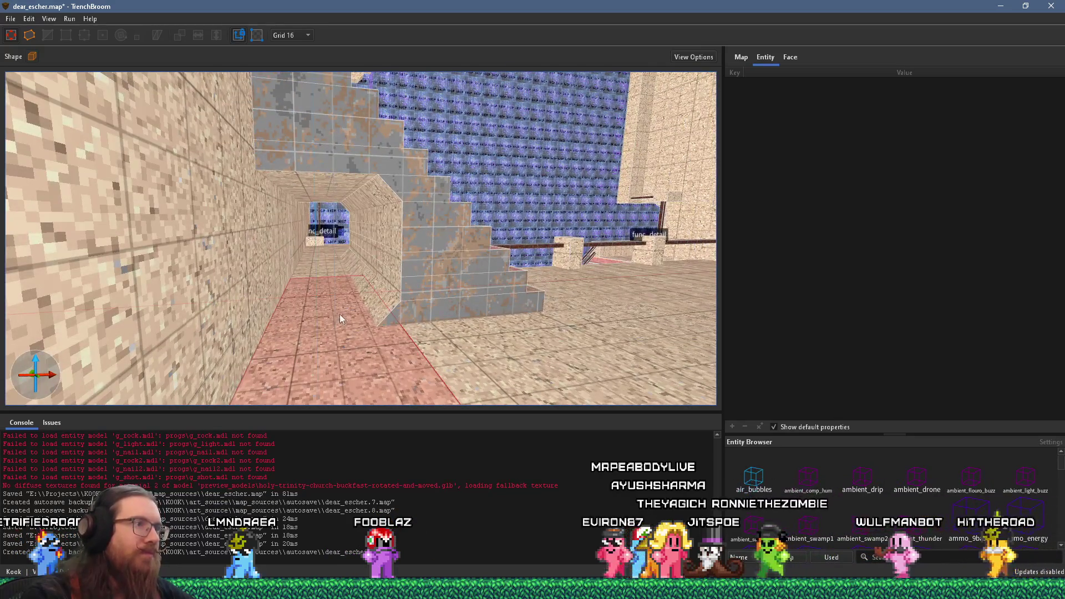
drag(411, 194, 271, 270)
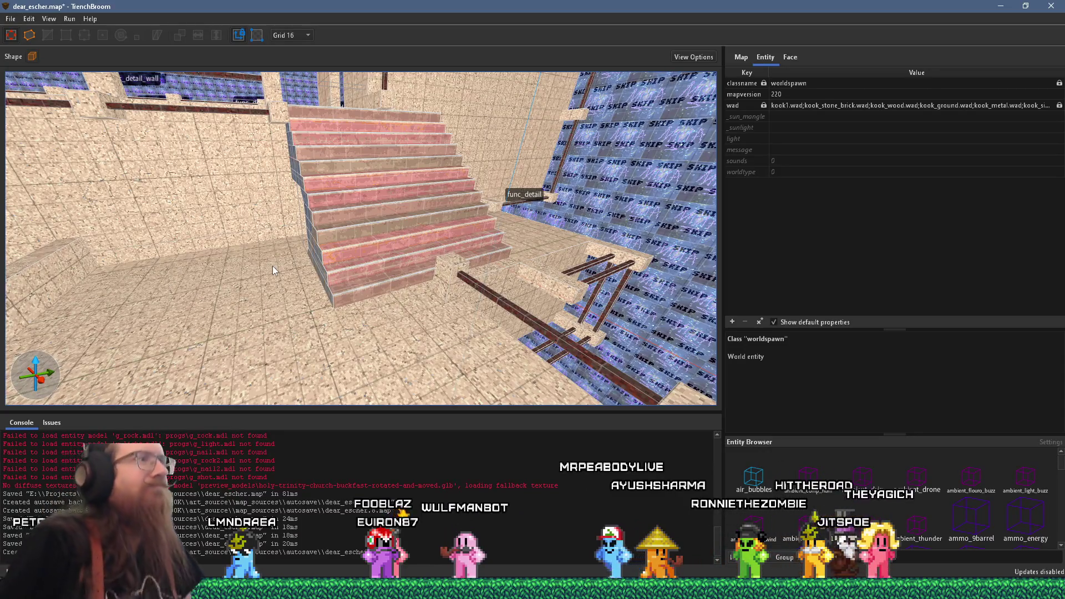
Frame the red staircase from beside it and select the bottom stair brush
mouse_move(557, 220)
mouse_down()
mouse_move(368, 202)
mouse_move(311, 166)
mouse_move(235, 56)
mouse_move(298, 219)
mouse_move(264, 222)
mouse_up()
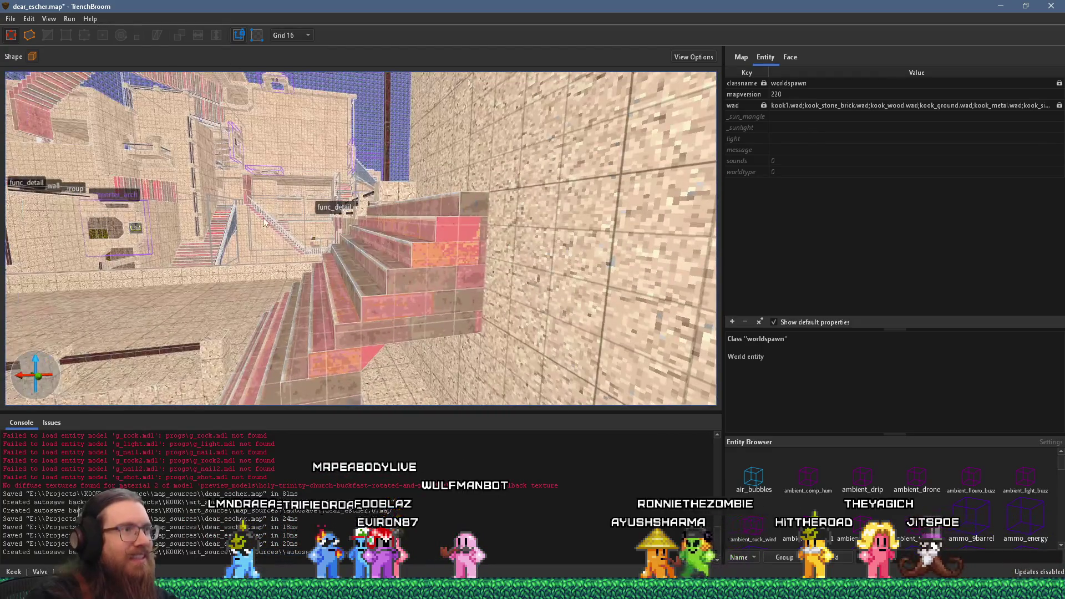
mouse_move(304, 276)
mouse_down()
mouse_move(314, 306)
mouse_move(294, 205)
mouse_up()
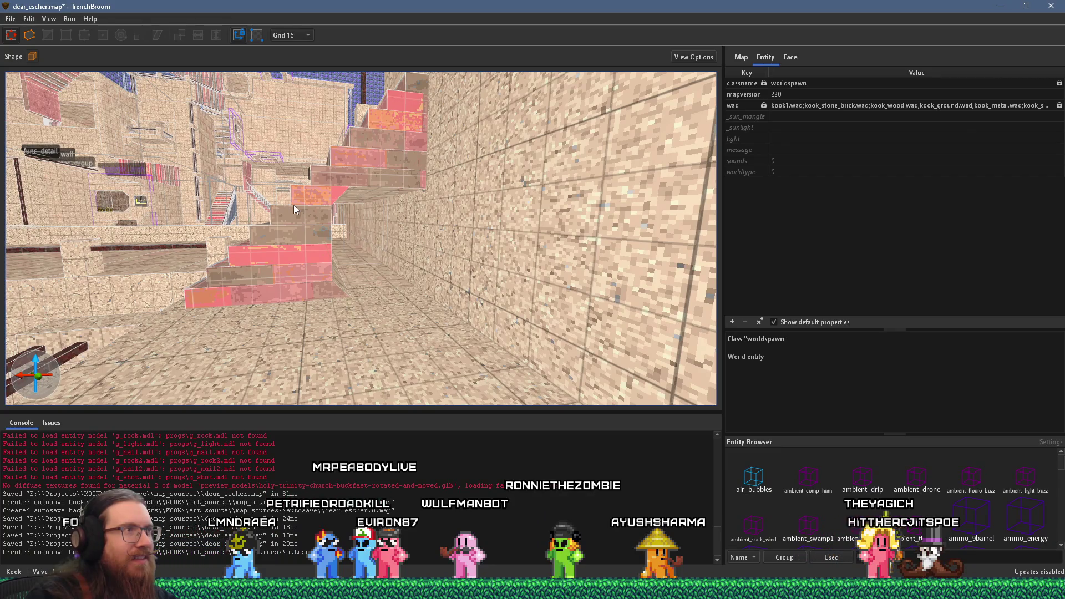
drag(298, 207, 295, 225)
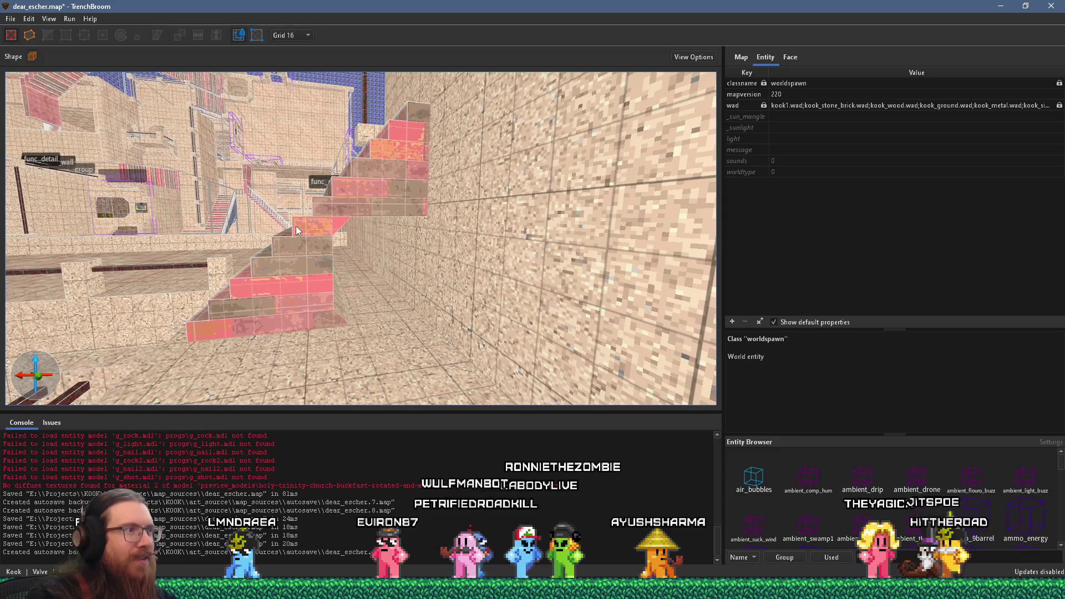
click(262, 331)
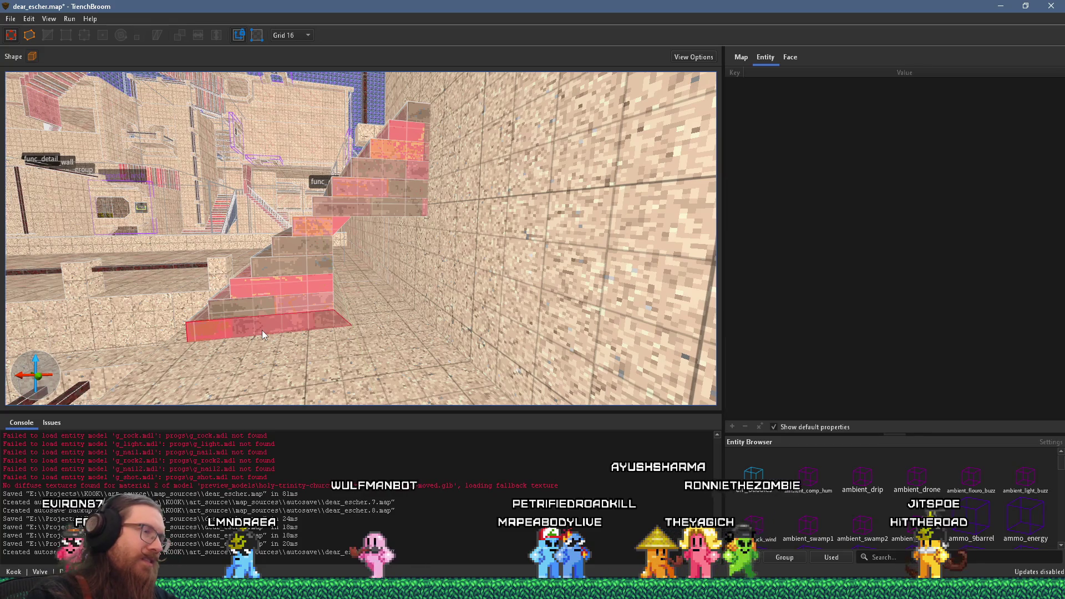
Select the top stair block, then its bottom face in the Face panel
click(419, 115)
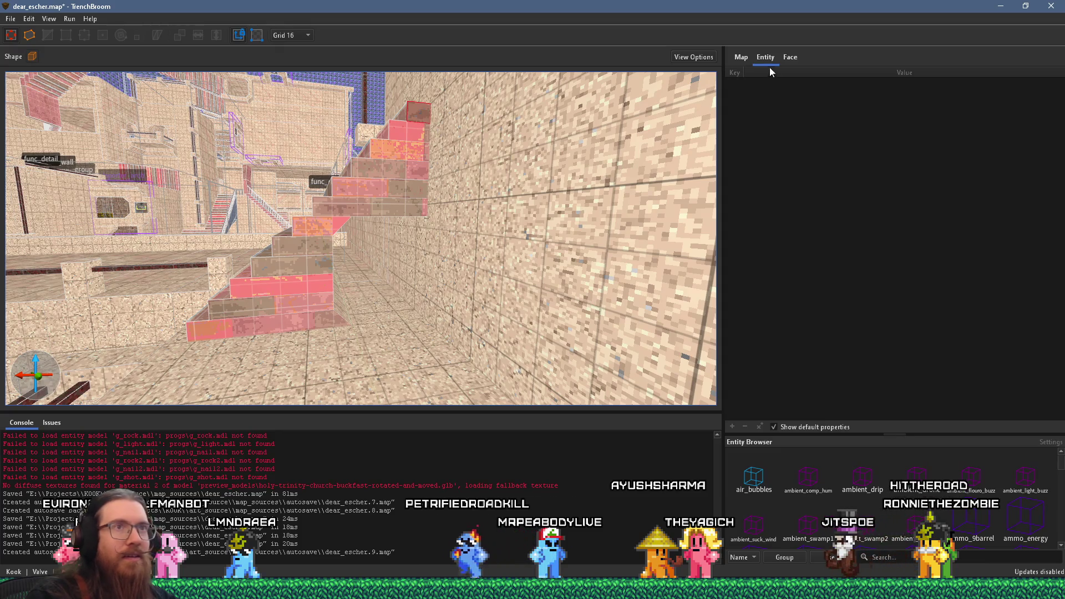
click(790, 58)
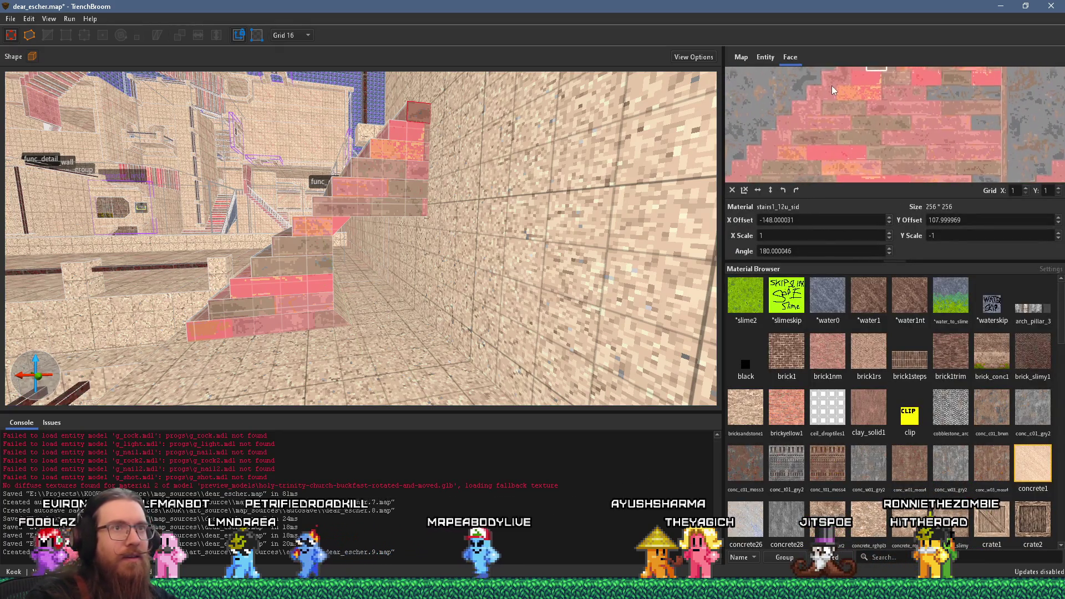
scroll(832, 88, down, 3)
scroll(823, 138, down, 4)
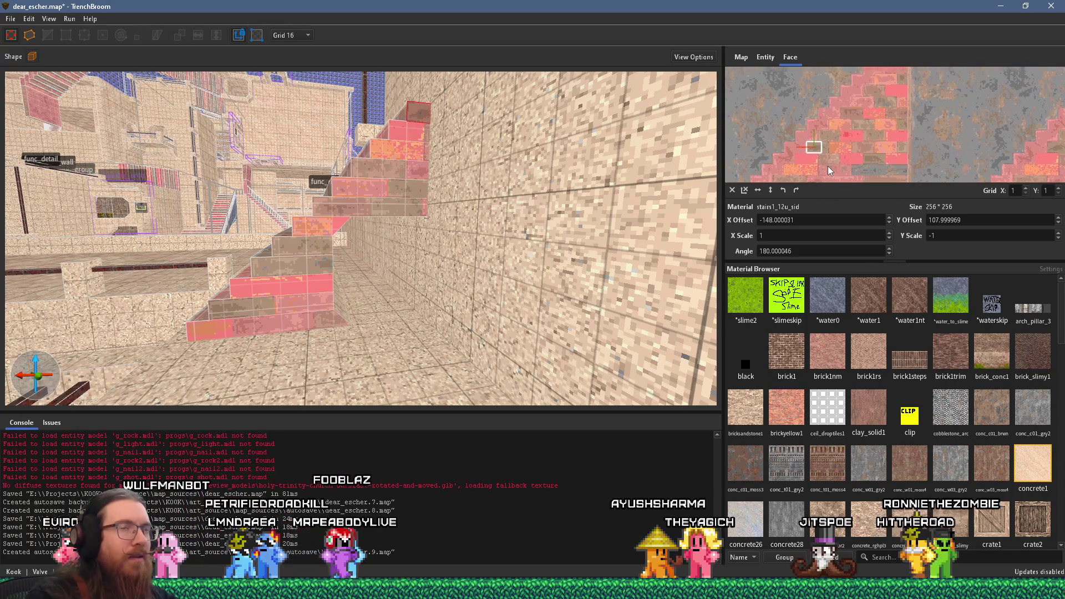
scroll(832, 166, up, 4)
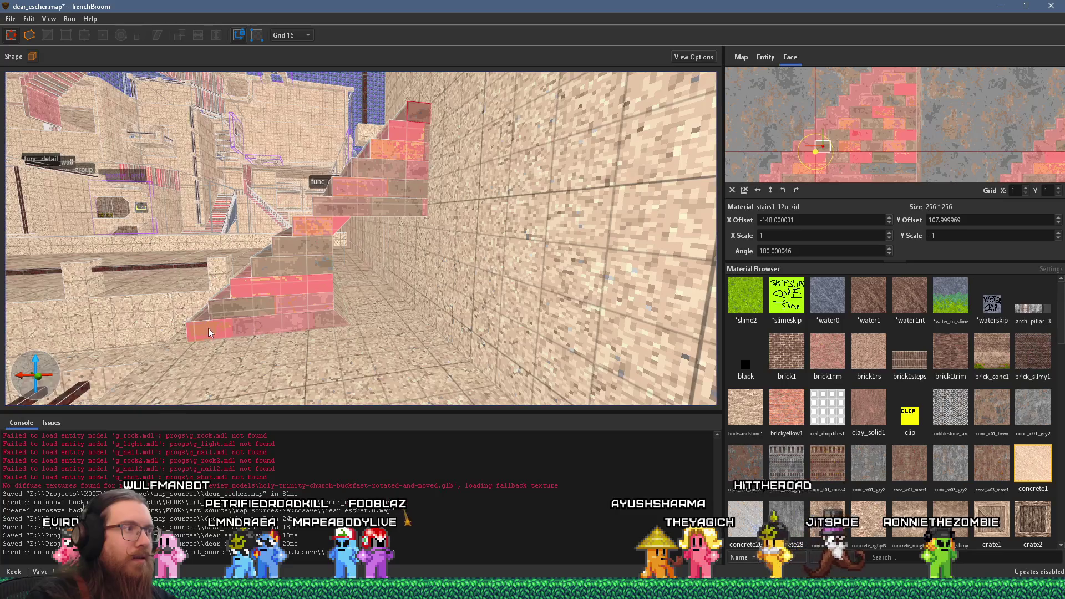
shift+click(221, 336)
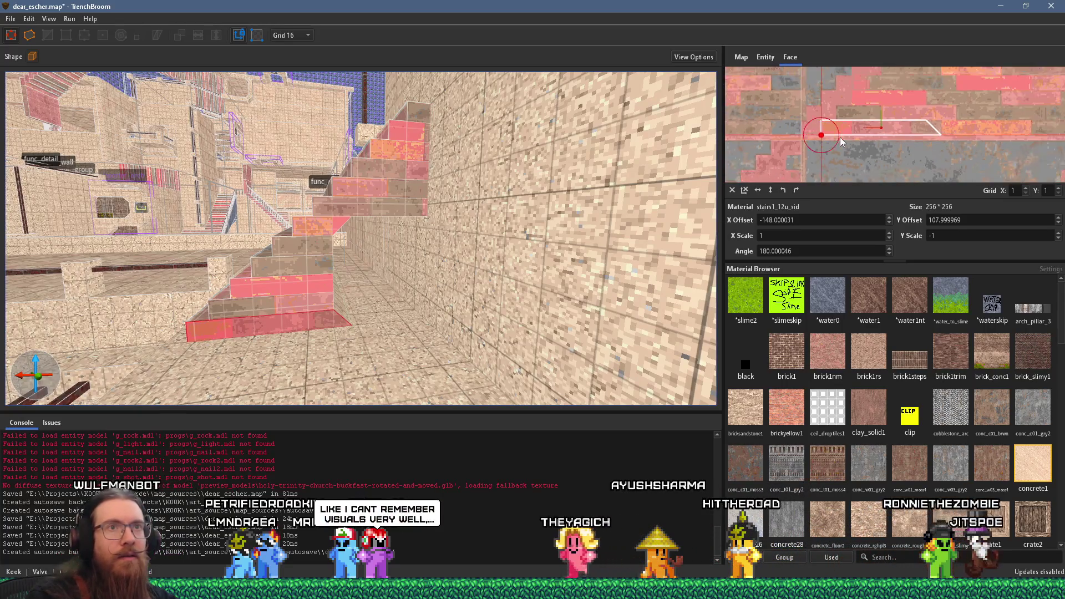
scroll(832, 139, down, 2)
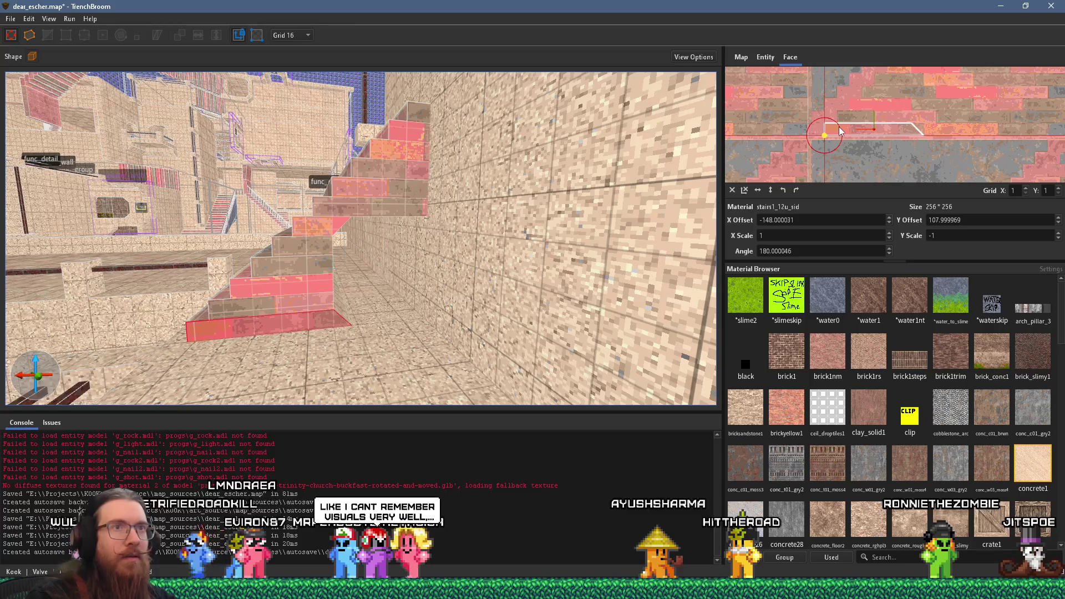
Rotate the face texture 90 degrees, mirror and flip it, and slide it to align the steps
drag(840, 128, 839, 153)
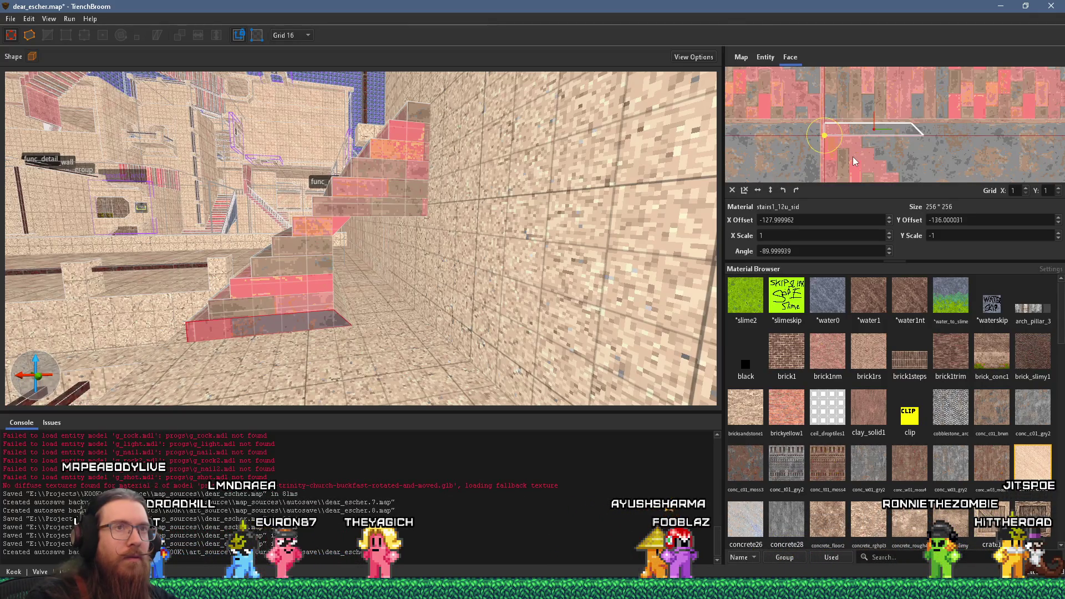
drag(853, 157, 853, 147)
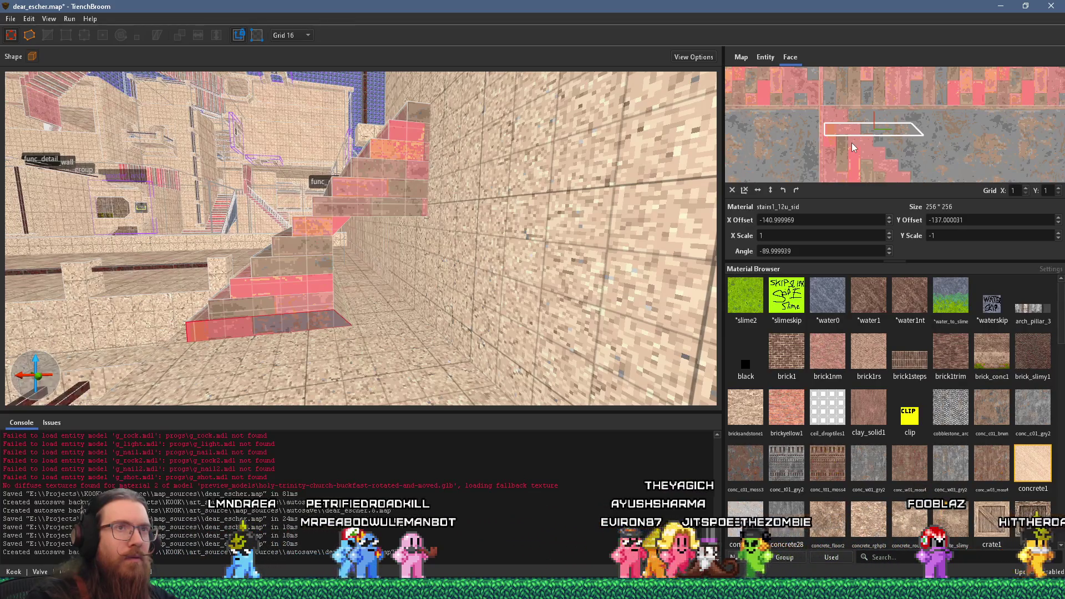
mouse_move(853, 147)
mouse_down()
mouse_move(846, 175)
mouse_move(746, 190)
mouse_up()
scroll(852, 176, up, 2)
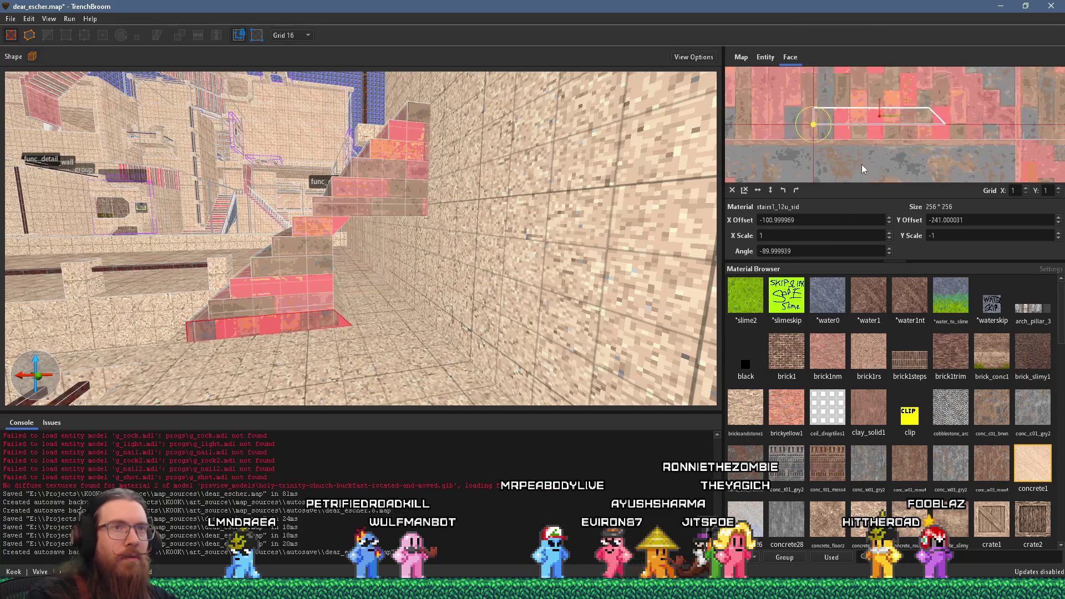
drag(854, 177, 853, 140)
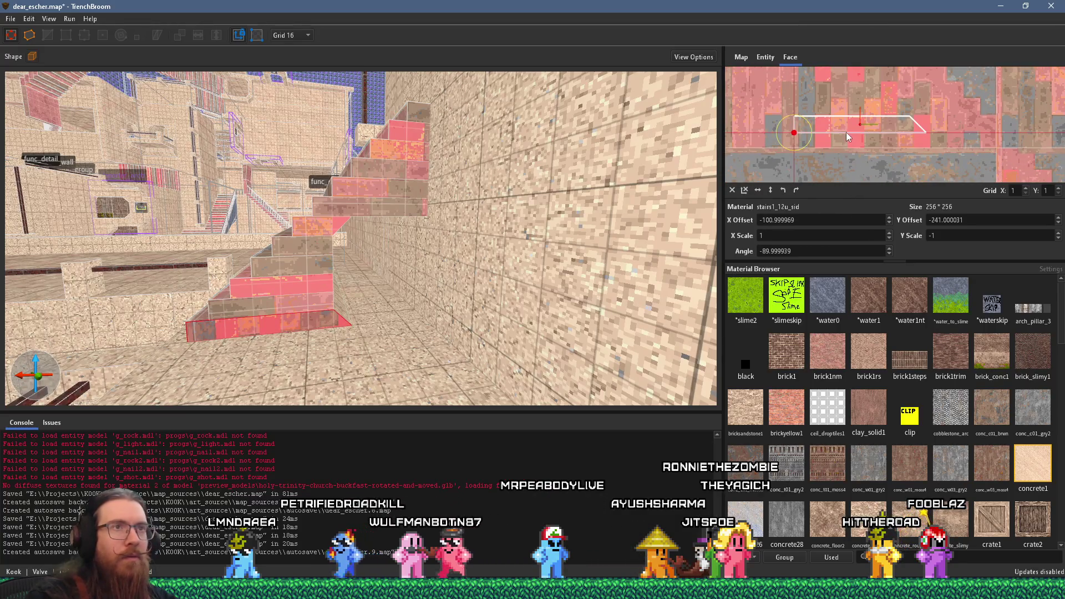
click(757, 191)
scroll(838, 162, up, 1)
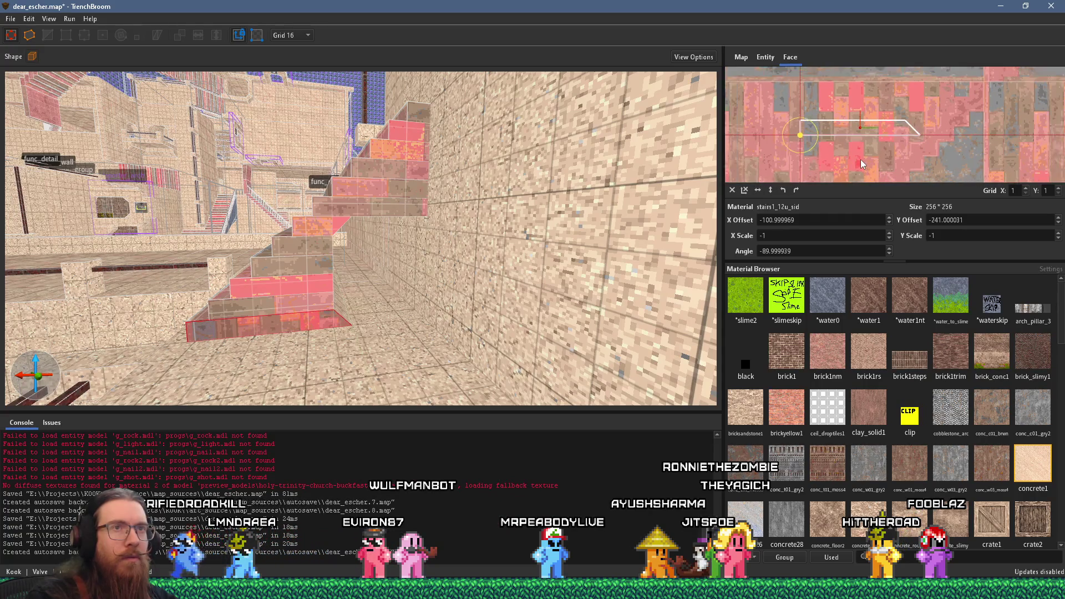
drag(837, 163, 831, 206)
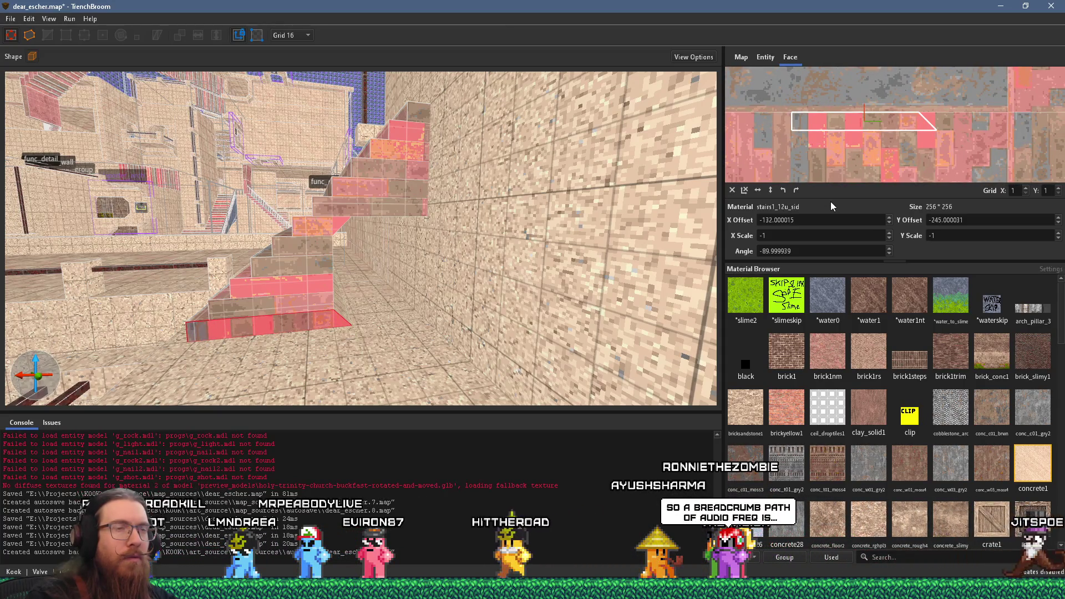
click(770, 190)
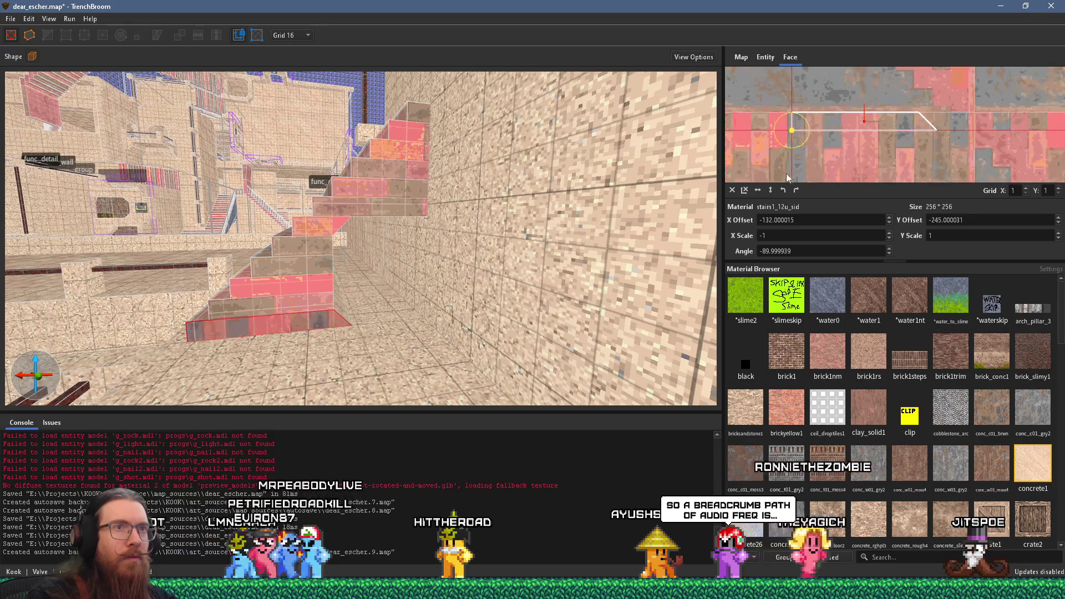
drag(819, 157, 823, 159)
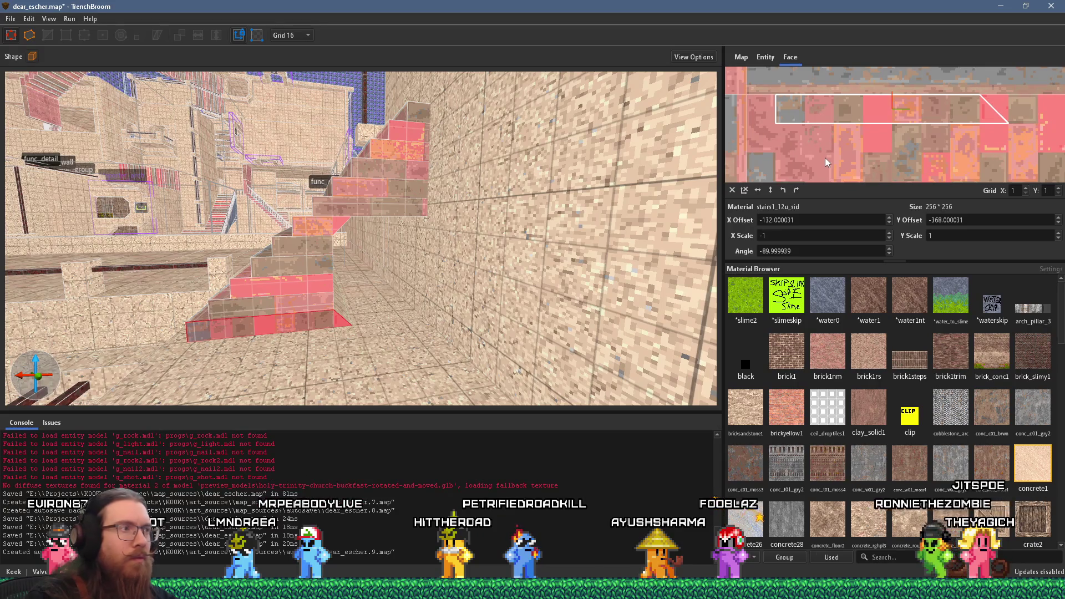
scroll(366, 260, down, 2)
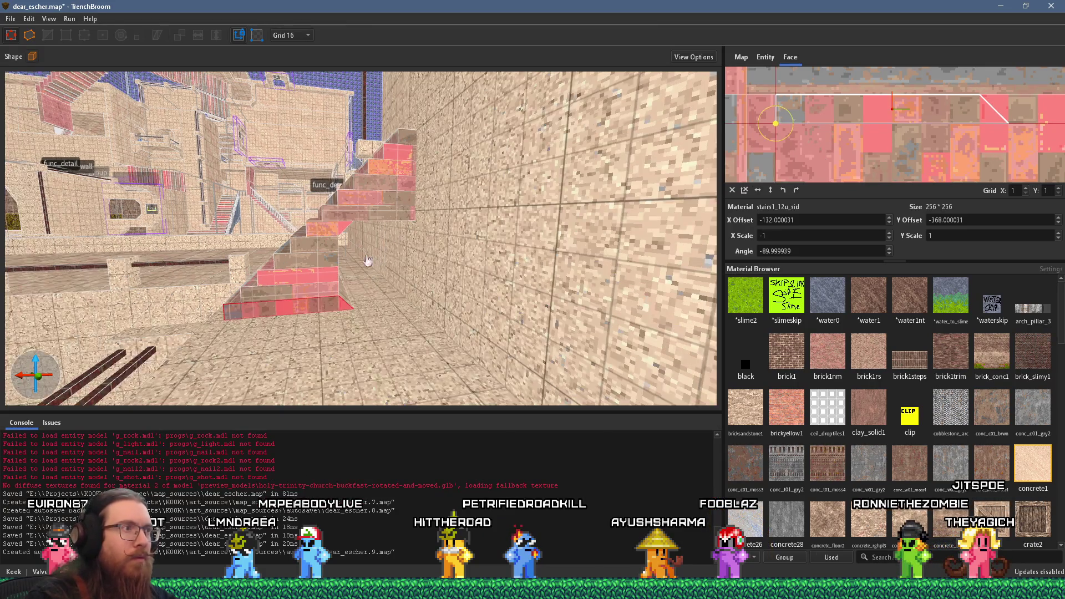
Adjust another stair face's texture flips and offsets to fit the stair pattern
shift+click(305, 291)
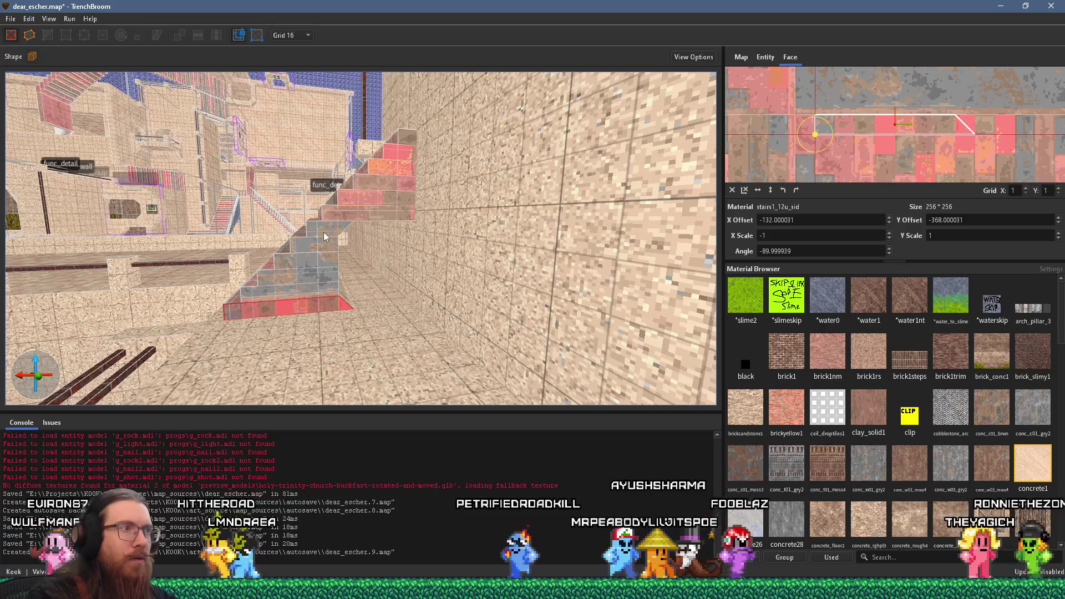
click(759, 192)
scroll(866, 166, down, 3)
mouse_move(867, 166)
mouse_down()
mouse_move(928, 115)
mouse_move(868, 174)
mouse_move(884, 113)
mouse_move(801, 76)
mouse_move(808, 121)
mouse_move(790, 108)
mouse_move(731, 128)
mouse_up()
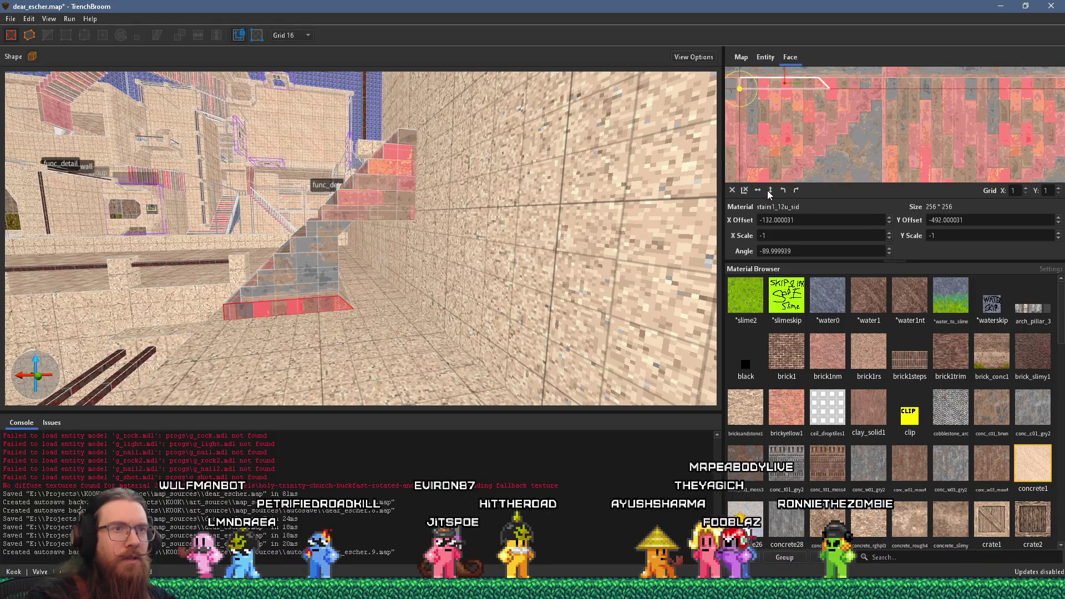
scroll(790, 141, down, 5)
mouse_move(835, 88)
mouse_down()
mouse_move(840, 72)
mouse_move(831, 120)
mouse_move(846, 62)
mouse_move(899, 72)
mouse_move(912, 36)
mouse_move(809, 91)
mouse_move(802, 131)
mouse_up()
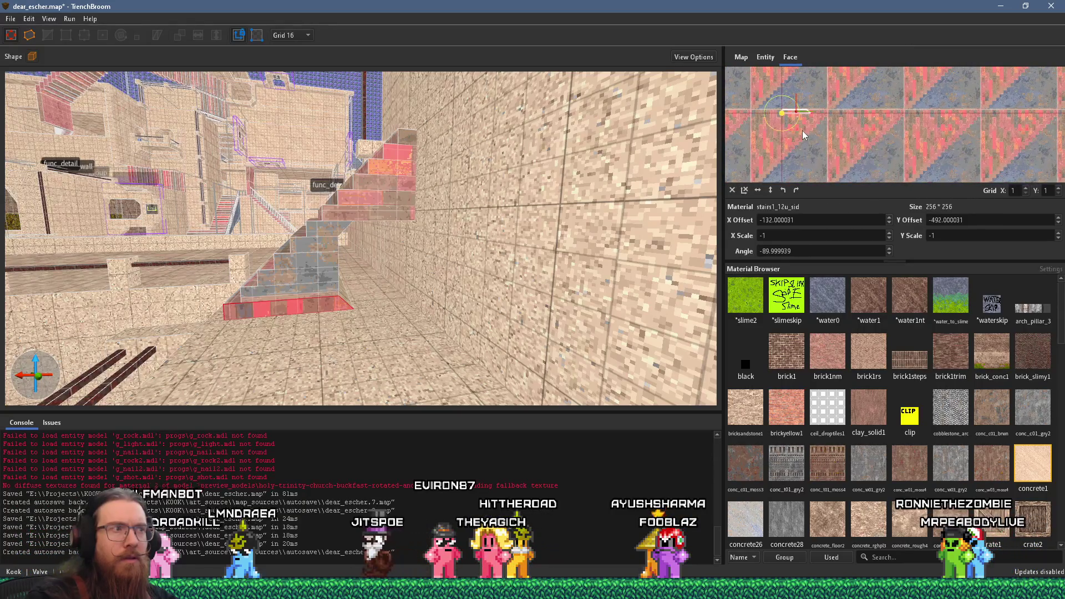
scroll(802, 131, up, 2)
click(770, 190)
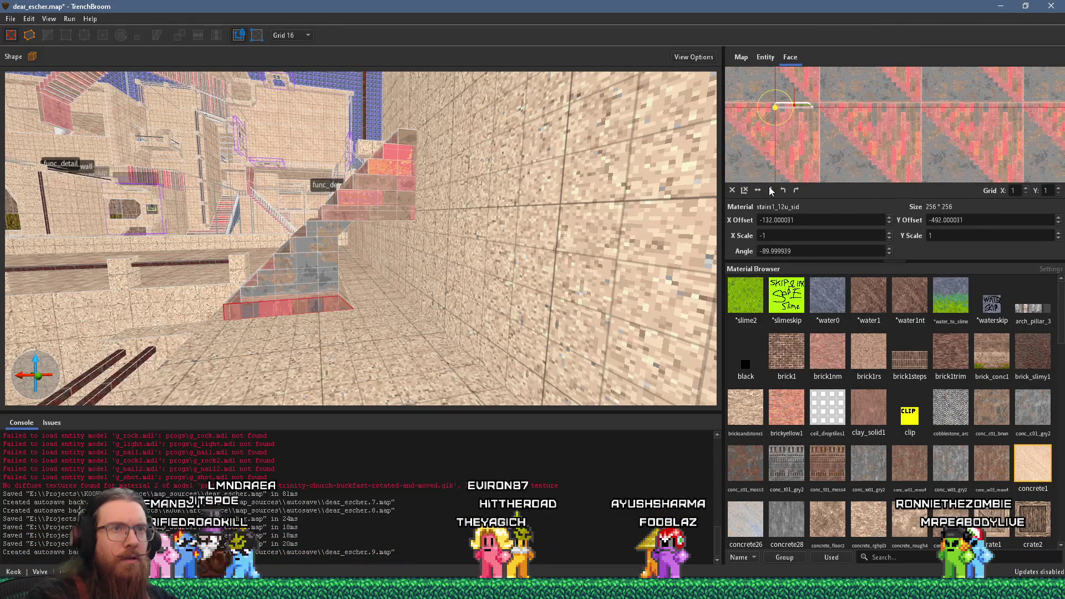
click(771, 190)
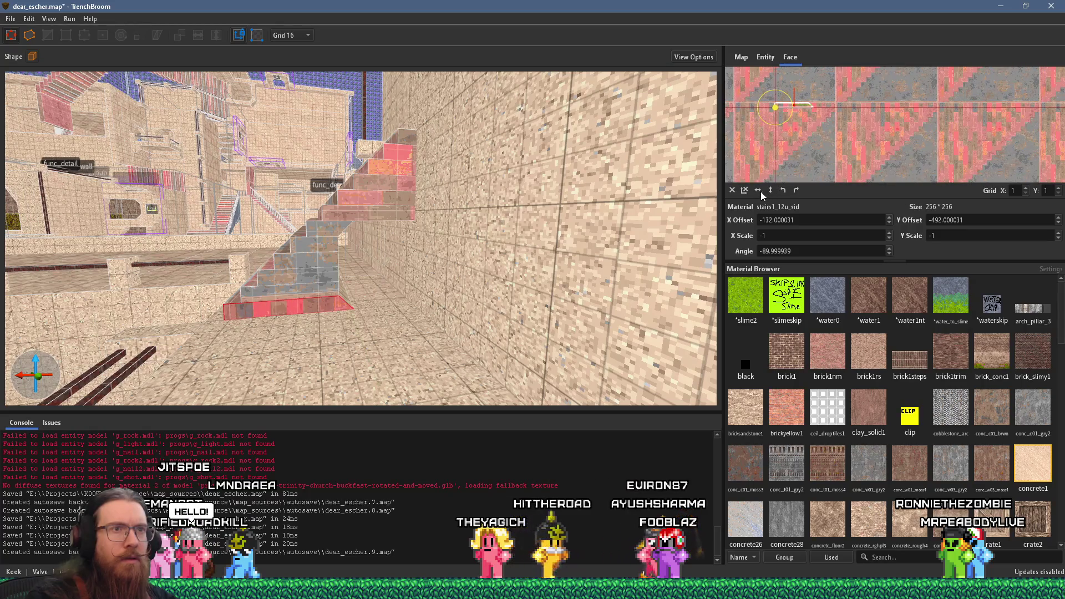
click(758, 190)
mouse_move(809, 135)
mouse_down()
mouse_move(854, 88)
mouse_move(840, 114)
mouse_move(850, 112)
mouse_move(860, 85)
mouse_move(817, 108)
mouse_move(861, 144)
mouse_move(883, 81)
mouse_move(861, 115)
mouse_move(864, 159)
mouse_up()
click(769, 190)
Set the texture angle to exactly -90 and select the slanted side face of the stairs
scroll(864, 159, up, 2)
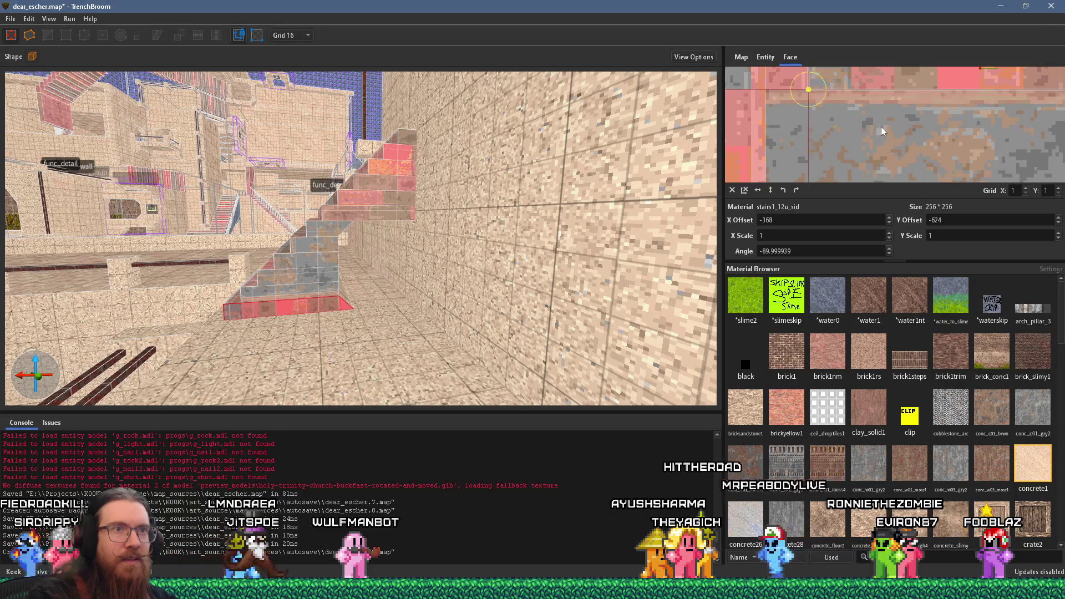
scroll(880, 128, down, 2)
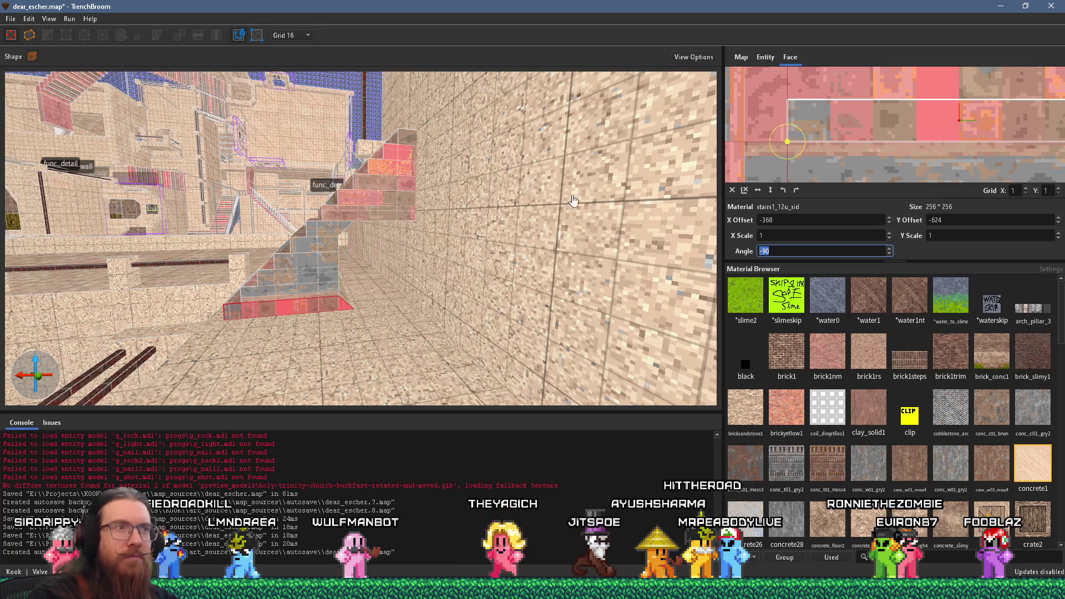
key(a)
key(a)
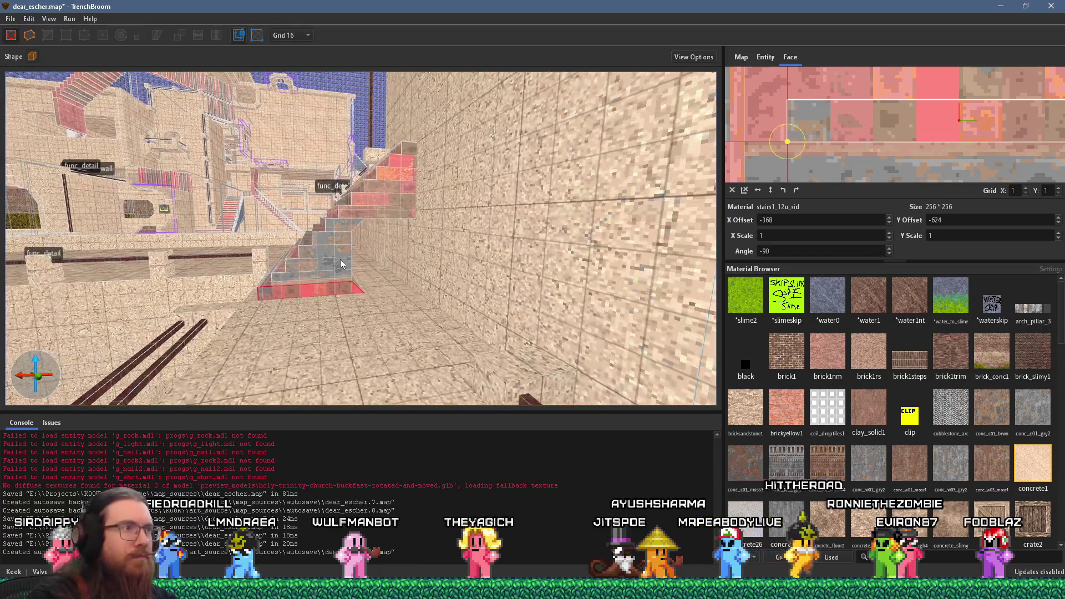
shift+click(319, 292)
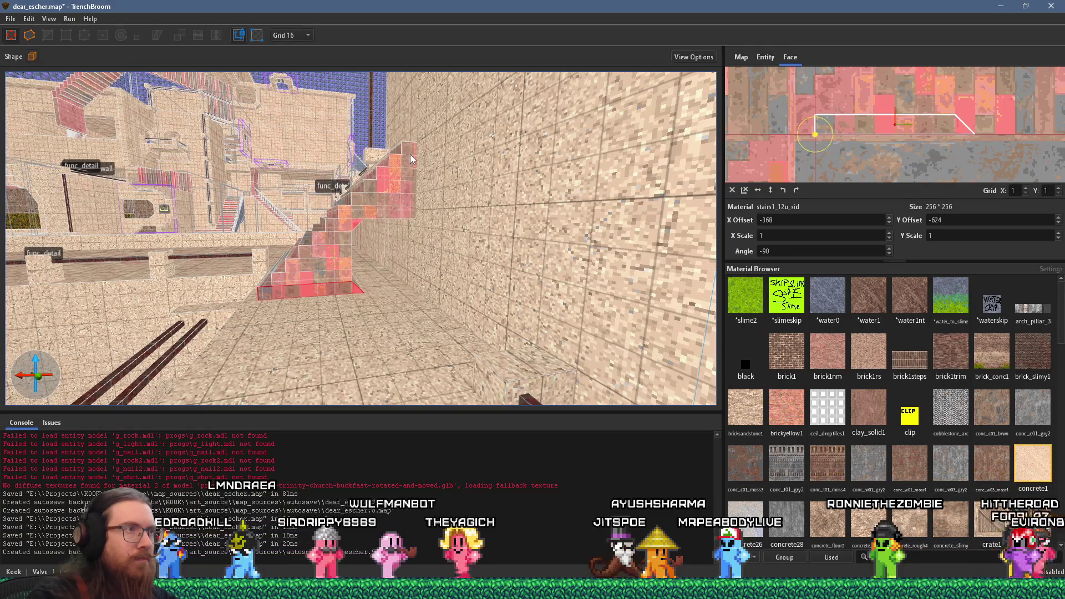
key(w)
key(w)
key(w)
key(w)
key(w)
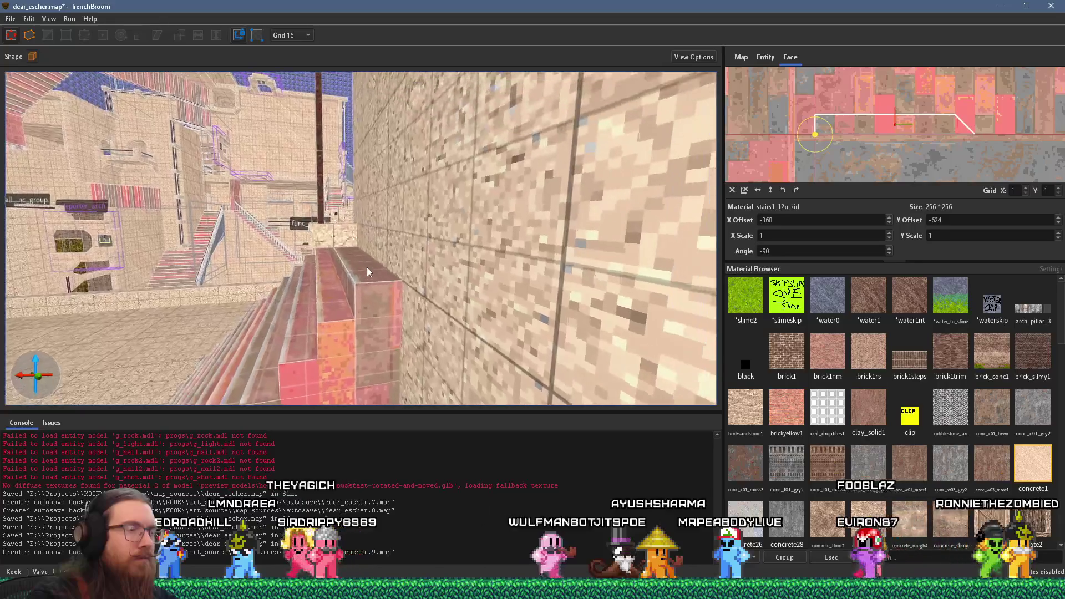
key(s)
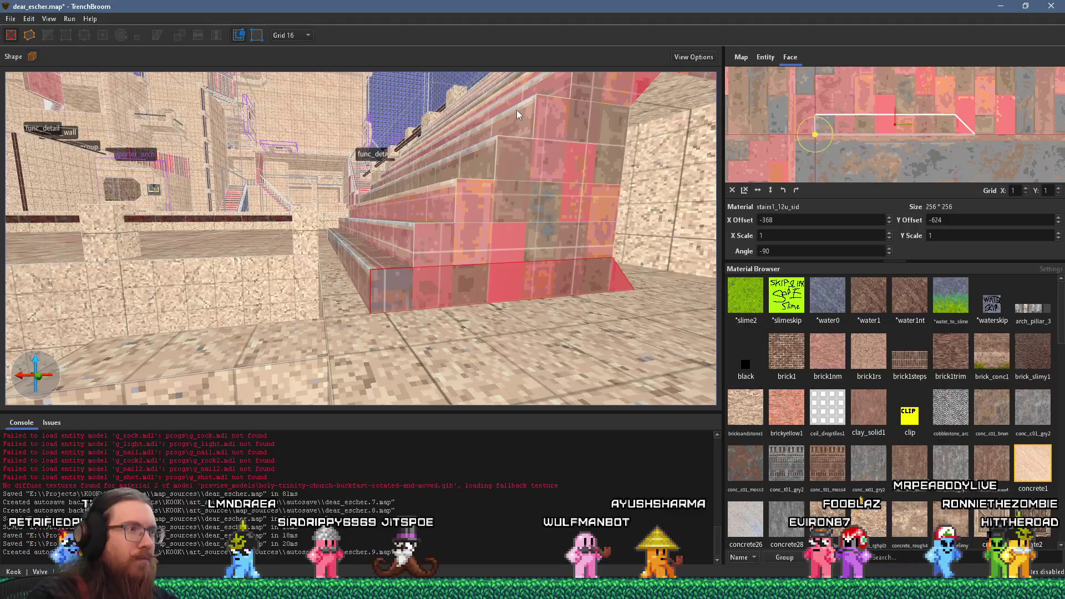
key(w)
key(w)
key(w)
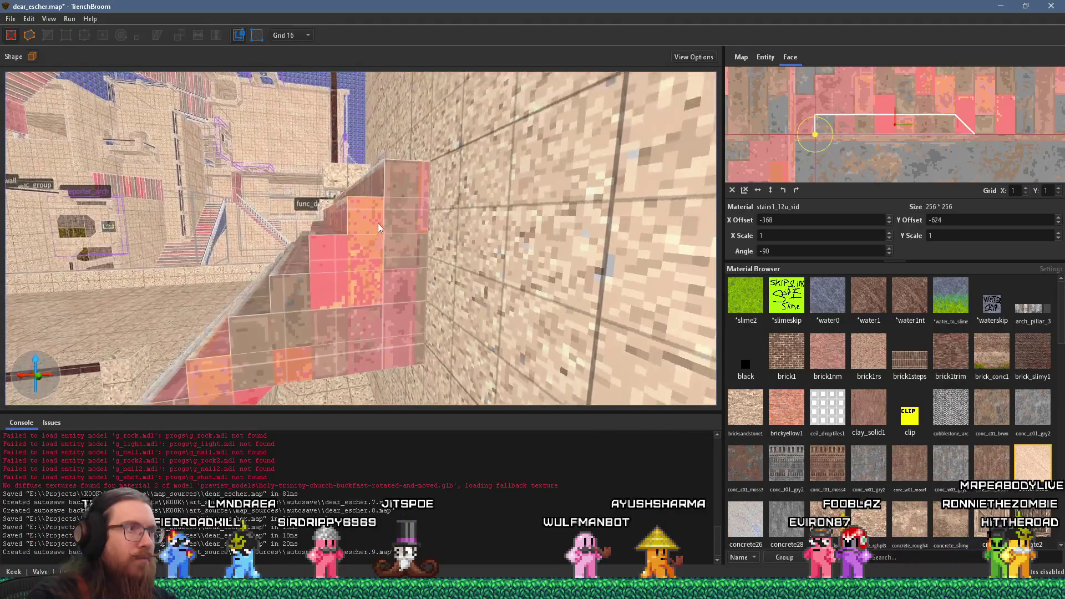
key(w)
key(w)
key(w)
key(w)
key(s)
key(s)
key(s)
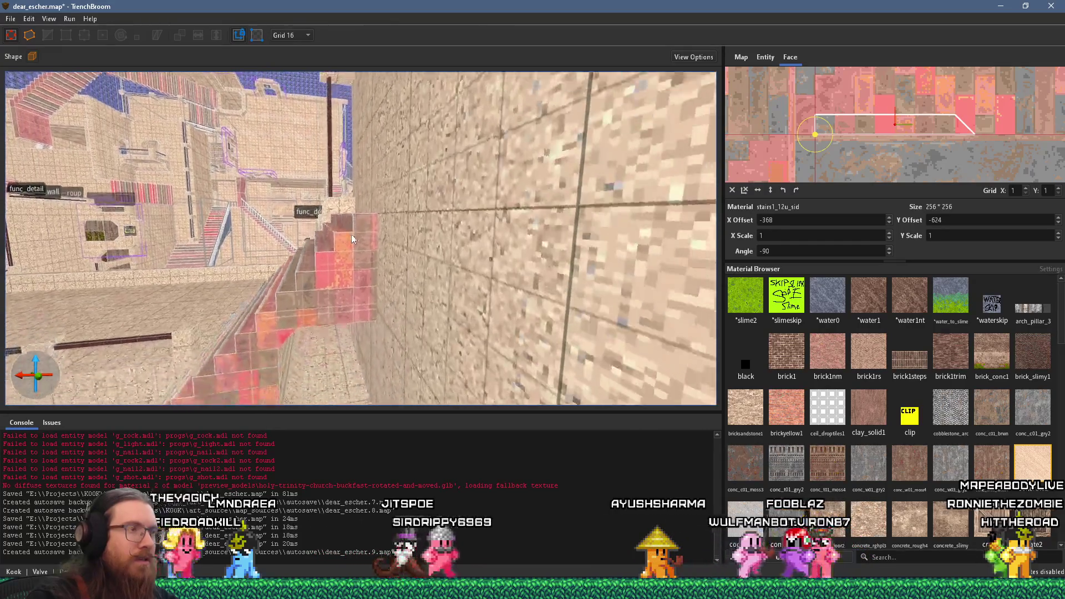
key(w)
key(w)
key(w)
key(w)
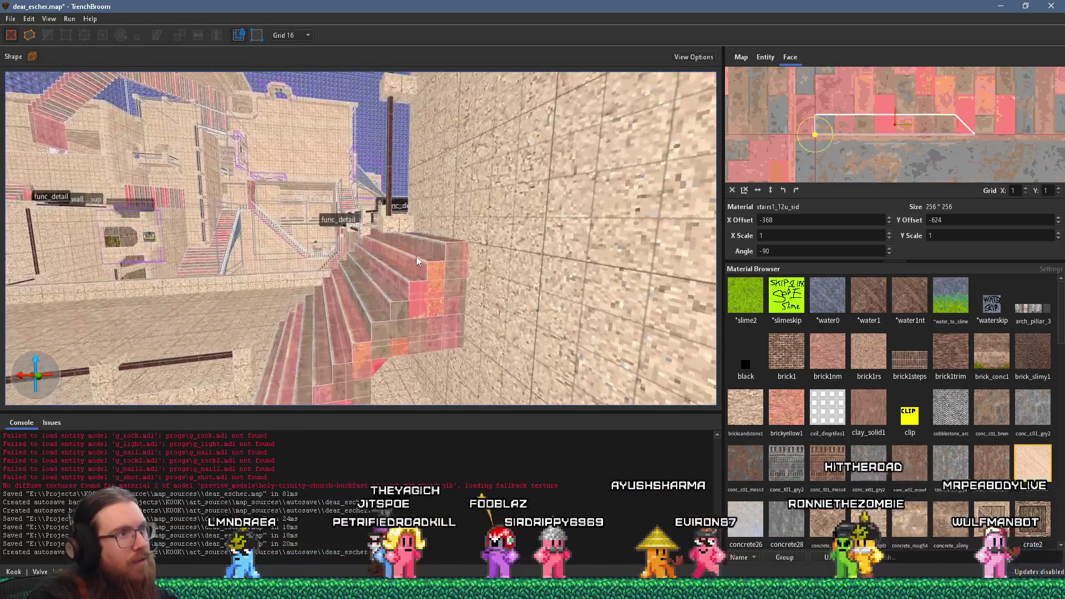
key(s)
key(s)
key(s)
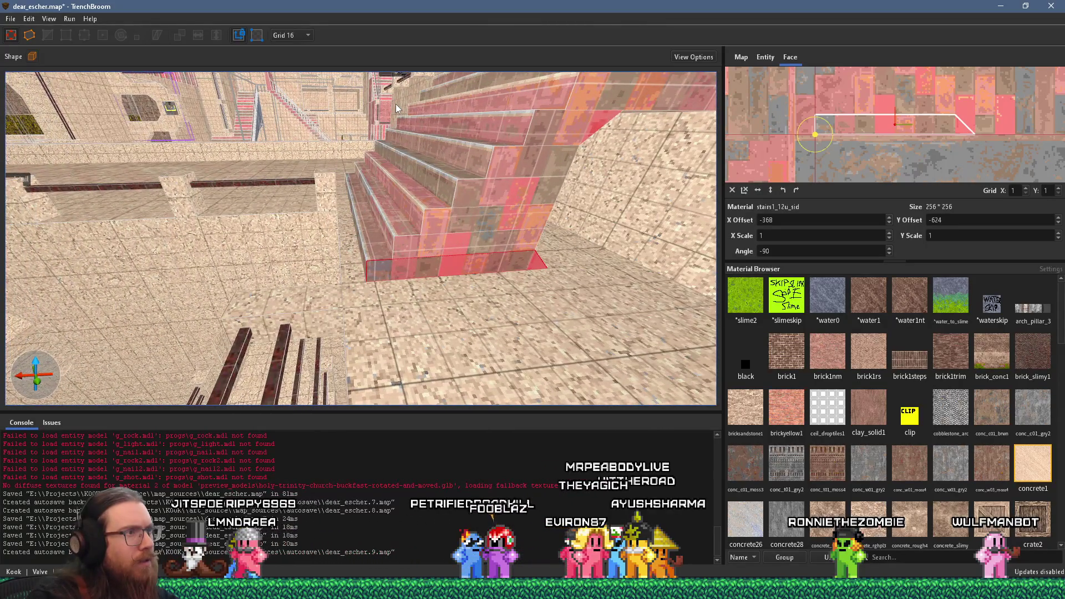
mouse_move(394, 104)
mouse_down()
mouse_move(321, 148)
mouse_move(265, 205)
mouse_move(258, 221)
mouse_move(281, 193)
mouse_move(331, 196)
mouse_move(307, 201)
mouse_move(327, 186)
mouse_move(187, 323)
mouse_move(241, 331)
mouse_move(358, 308)
mouse_move(441, 254)
mouse_move(541, 224)
mouse_move(305, 253)
mouse_move(321, 197)
mouse_move(430, 192)
mouse_move(427, 201)
mouse_move(481, 233)
mouse_up()
scroll(305, 209, up, 4)
click(575, 220)
drag(606, 284, 613, 288)
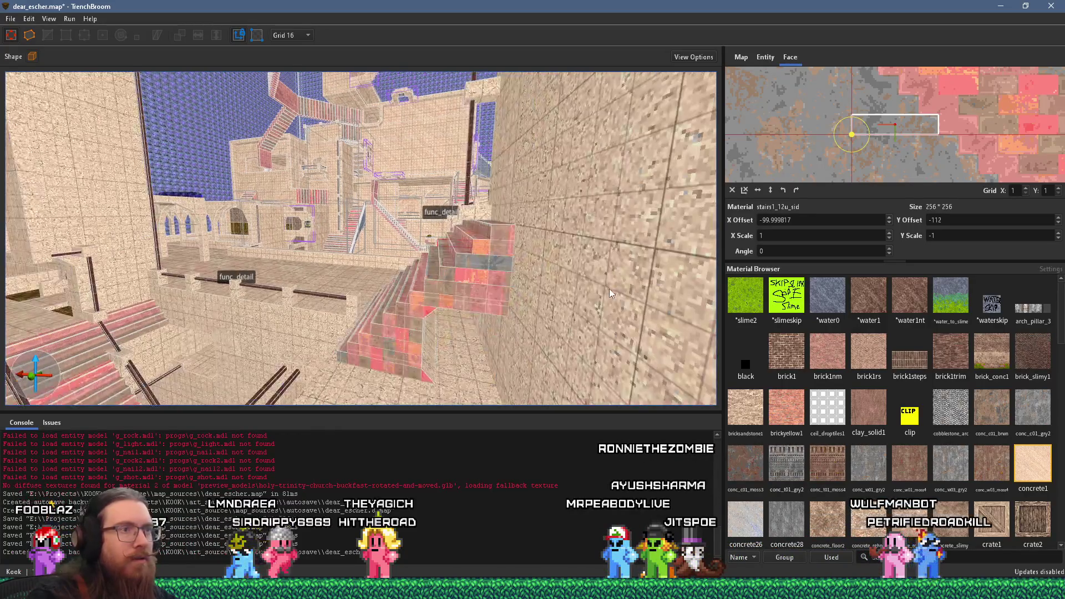
click(500, 260)
ctrl+click(509, 240)
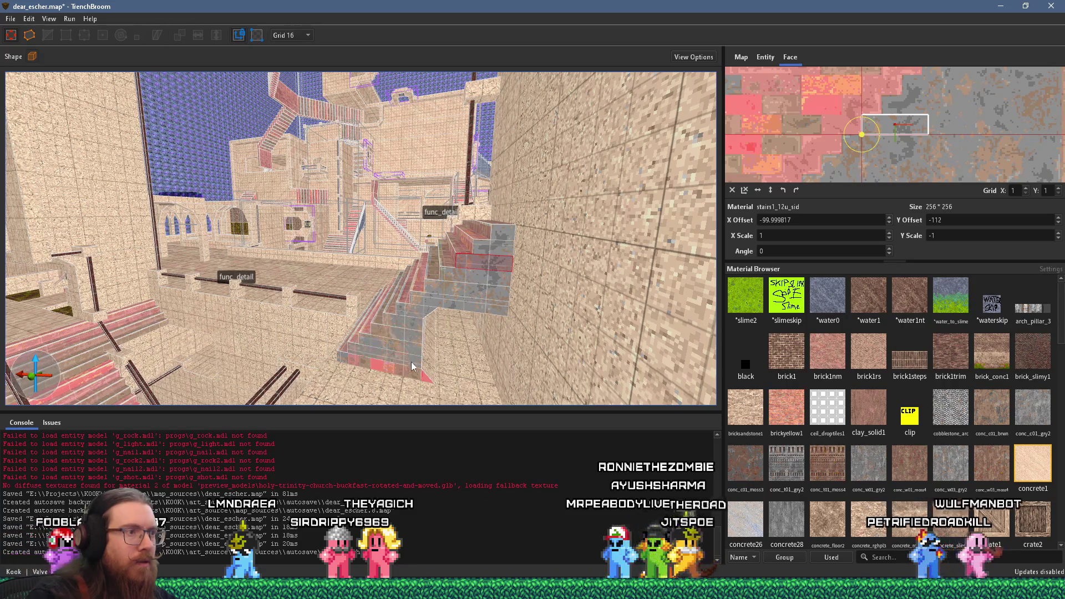
mouse_move(371, 344)
mouse_down()
mouse_move(369, 312)
mouse_move(519, 291)
mouse_move(301, 214)
mouse_move(407, 249)
mouse_move(290, 235)
mouse_move(335, 232)
mouse_up()
click(487, 286)
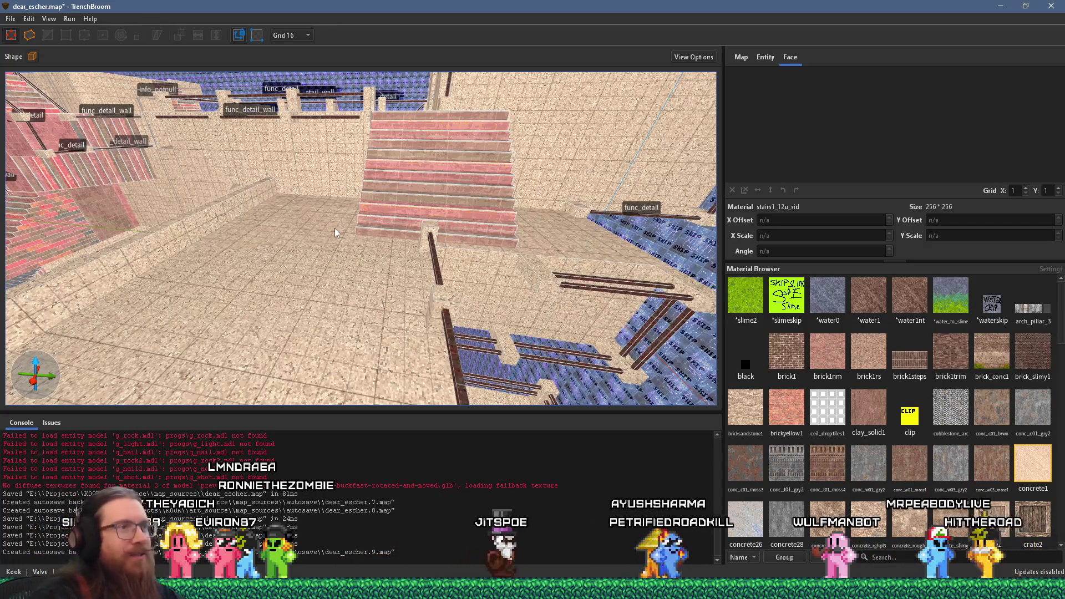
Clear the selection and draw a 16-unit-thick brush at the top of the red staircase
mouse_move(334, 232)
mouse_down()
mouse_move(329, 205)
mouse_move(347, 223)
mouse_move(71, 197)
mouse_move(204, 205)
mouse_move(197, 218)
mouse_move(278, 245)
mouse_move(307, 233)
mouse_move(165, 271)
mouse_move(188, 228)
mouse_up()
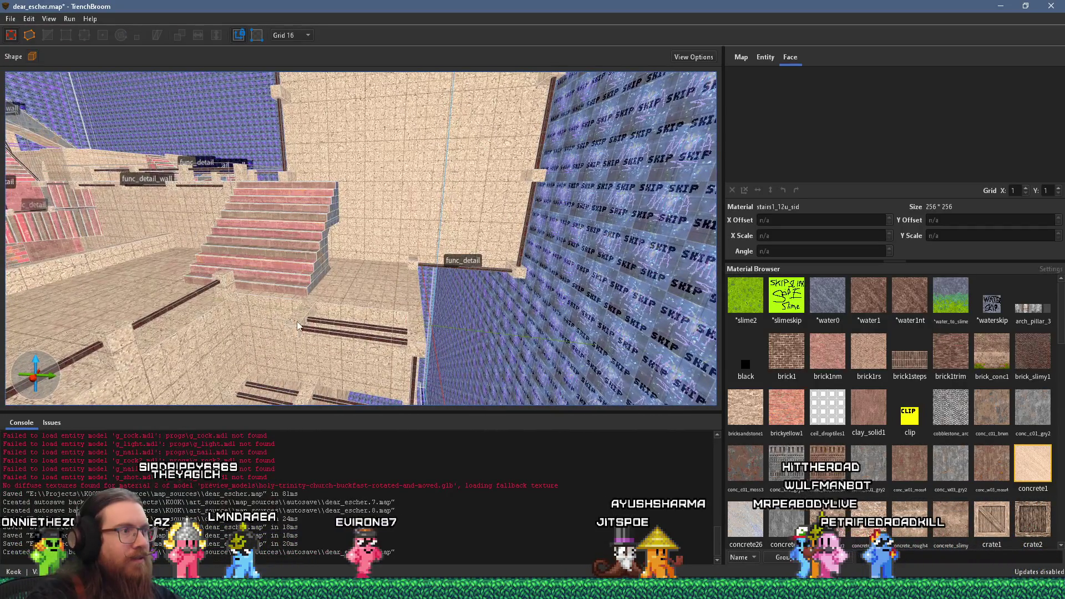
mouse_move(306, 318)
mouse_down()
mouse_move(327, 329)
mouse_move(330, 353)
mouse_up()
mouse_move(341, 241)
mouse_down()
mouse_move(353, 191)
mouse_move(306, 102)
mouse_move(271, 178)
mouse_move(287, 122)
mouse_move(334, 225)
mouse_move(322, 243)
mouse_move(324, 233)
mouse_move(431, 208)
mouse_move(412, 265)
mouse_move(361, 211)
mouse_up()
key(Escape)
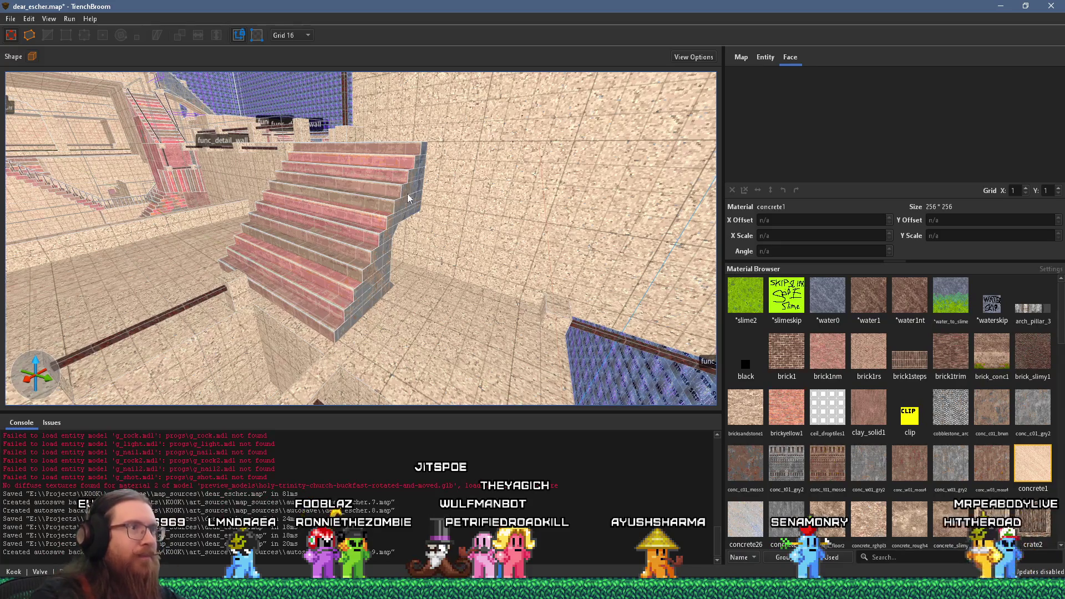
mouse_move(436, 126)
mouse_down()
mouse_move(414, 125)
mouse_move(443, 223)
mouse_up()
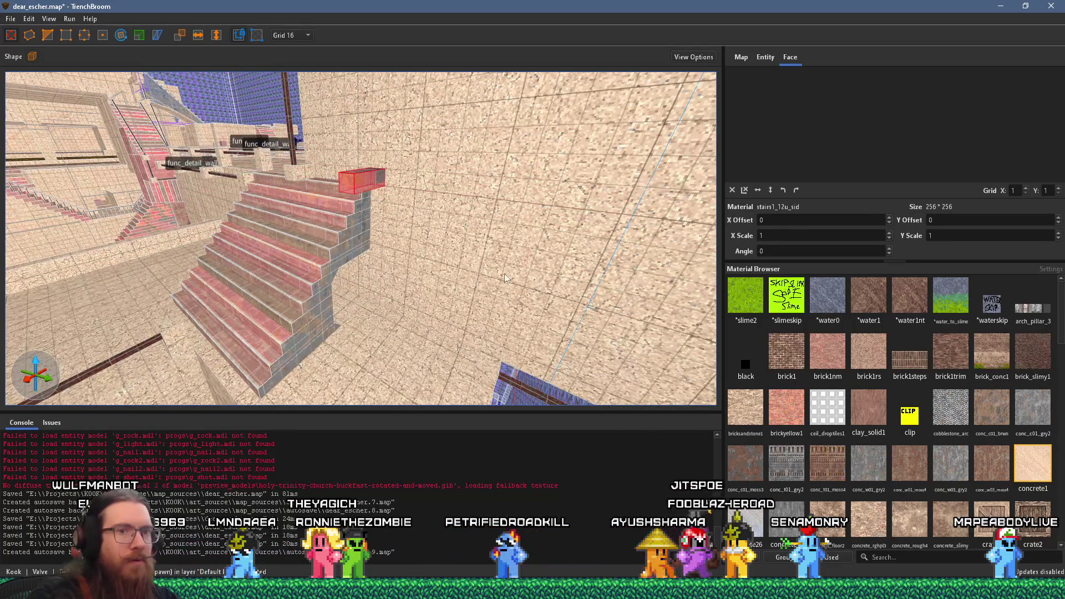
mouse_move(488, 233)
mouse_down()
mouse_move(358, 168)
mouse_move(498, 190)
mouse_move(528, 145)
mouse_up()
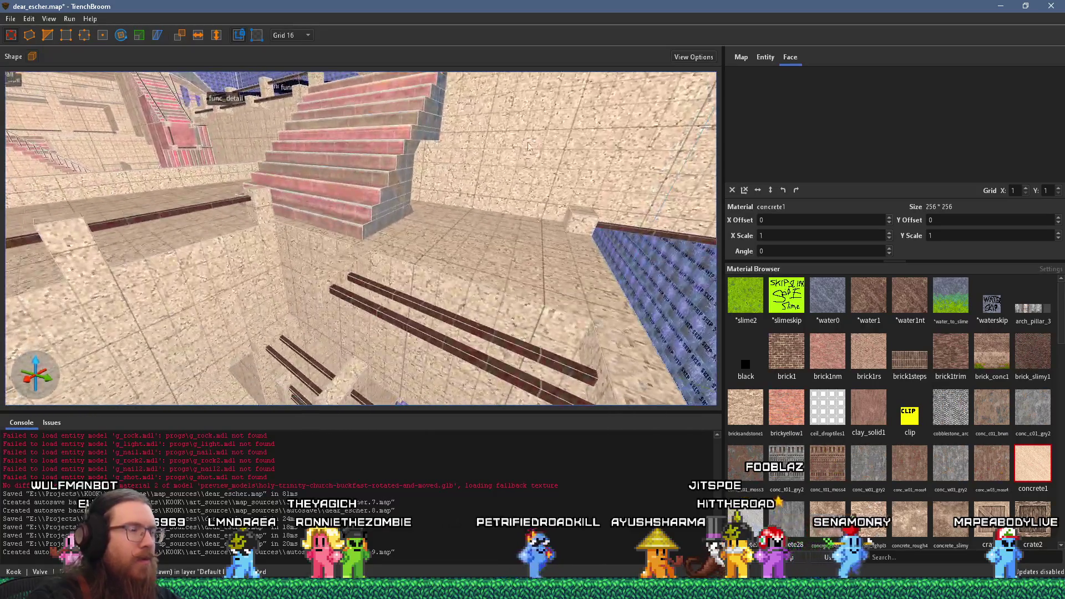
Pick a face of the upper metal rail and reset its texture offsets and angle to zero
click(405, 302)
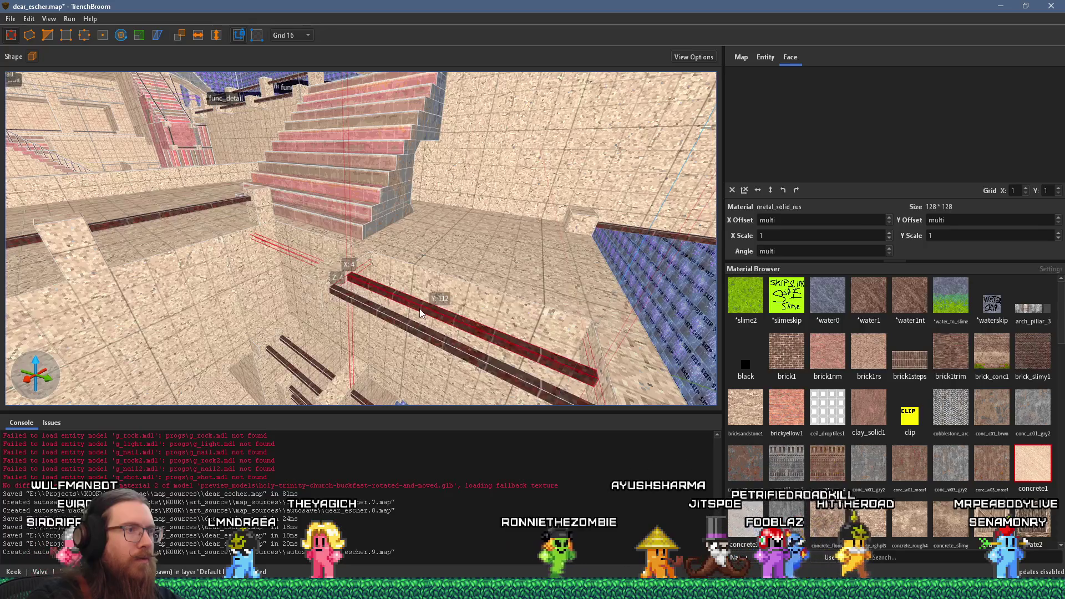
shift+click(483, 331)
drag(486, 331, 389, 198)
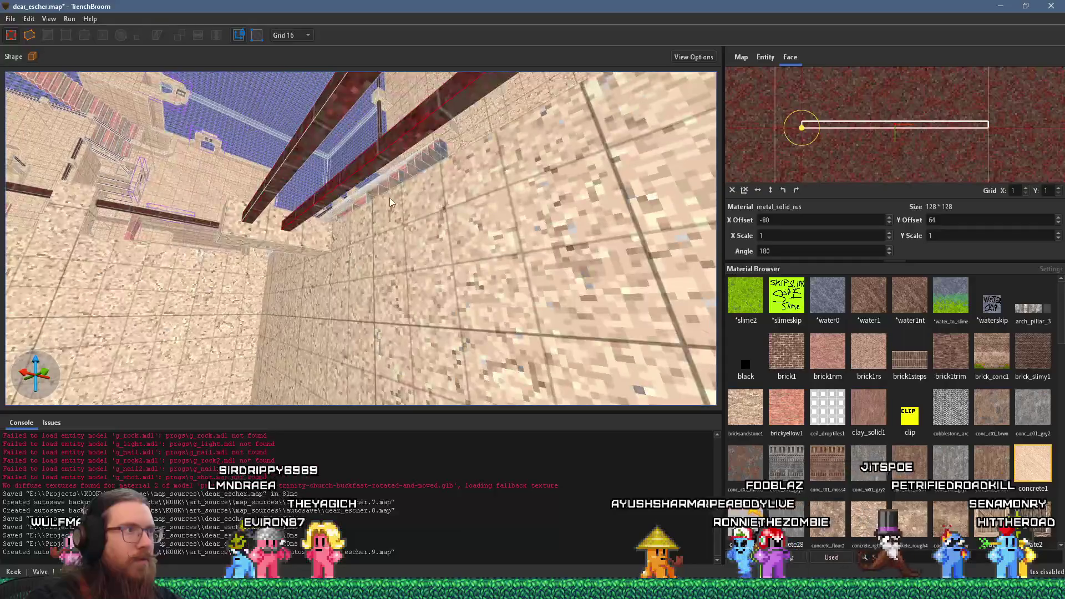
click(732, 190)
mouse_move(392, 148)
mouse_down()
mouse_move(369, 232)
mouse_move(400, 241)
mouse_move(385, 262)
mouse_move(398, 334)
mouse_move(420, 257)
mouse_up()
mouse_move(404, 102)
mouse_down()
mouse_move(259, 274)
mouse_move(399, 285)
mouse_move(480, 315)
mouse_move(390, 296)
mouse_move(379, 264)
mouse_move(344, 304)
mouse_move(372, 320)
mouse_move(393, 258)
mouse_up()
Select the upper rail, lower rail and vertical post together
click(398, 285)
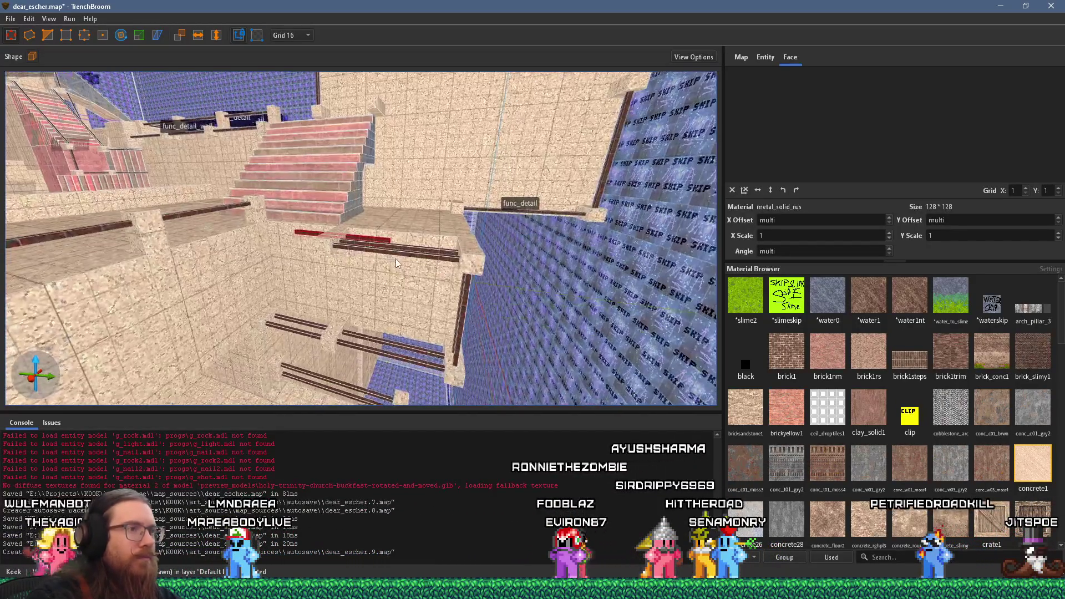
key(ctrl+a)
click(408, 254)
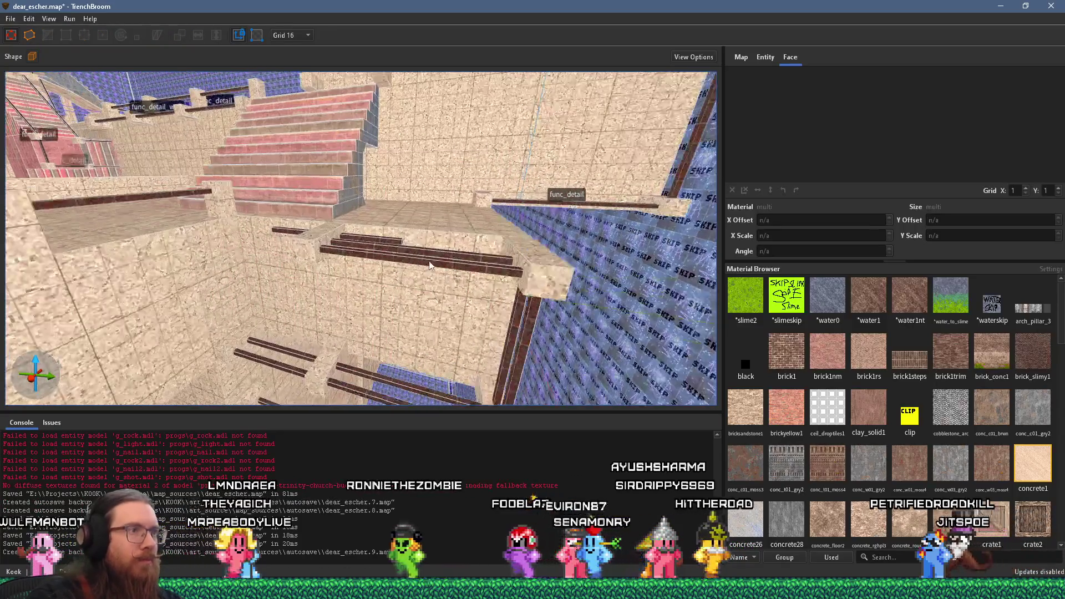
ctrl+click(441, 258)
ctrl+click(513, 323)
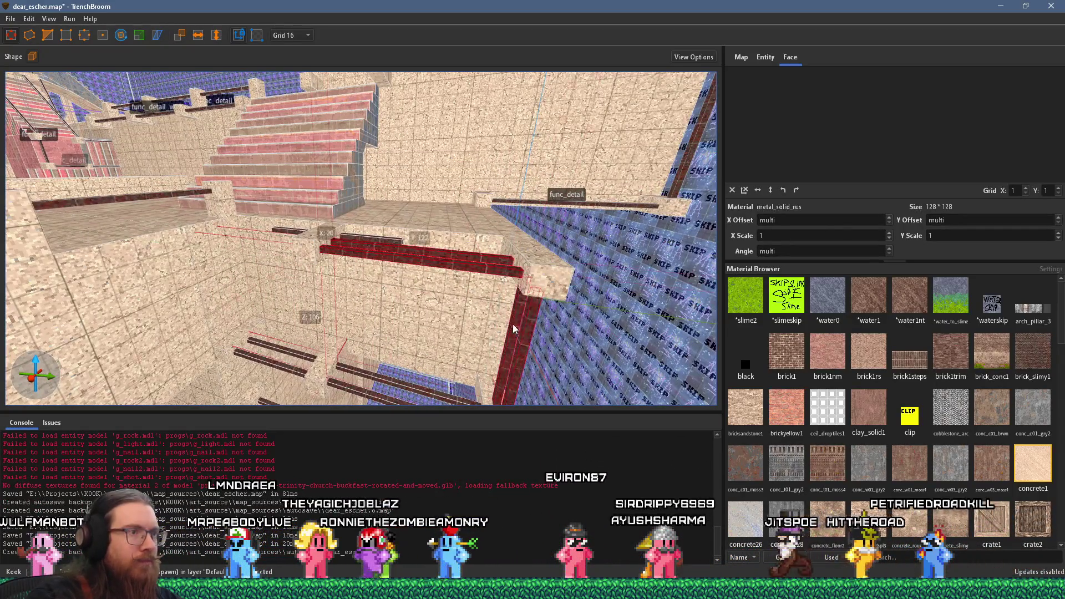
Turn the selected rails and post into a func_detail_wall entity
right_click(410, 256)
mouse_move(481, 466)
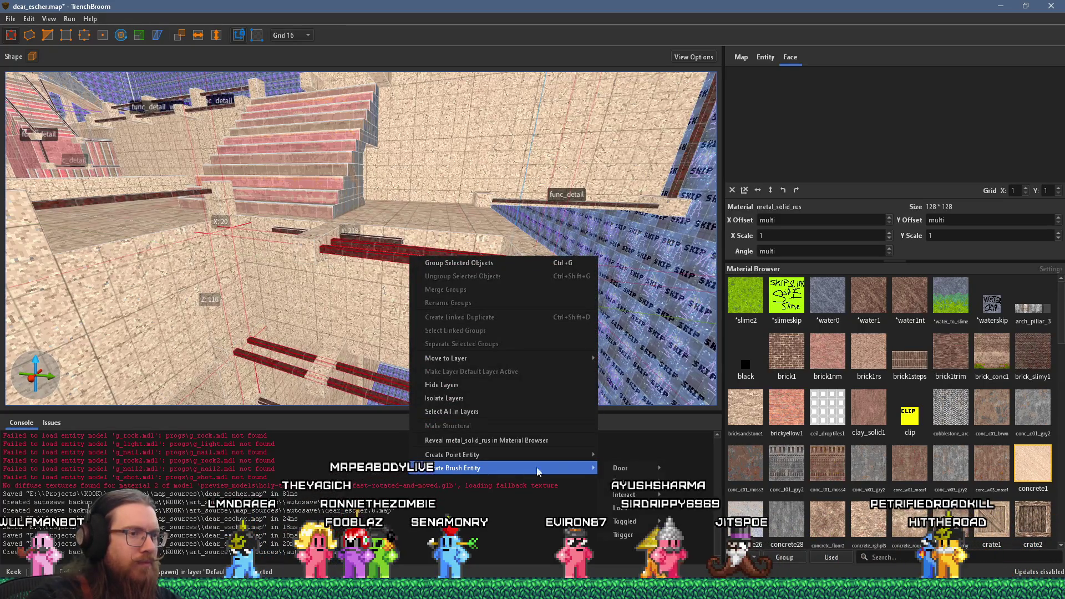
mouse_move(640, 494)
click(711, 485)
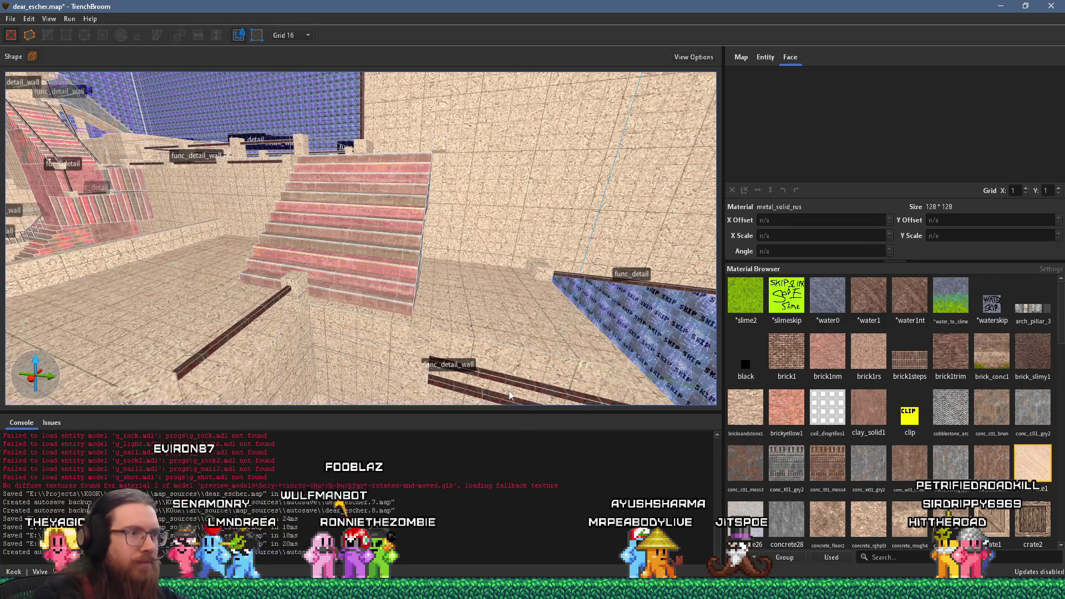
Rotate the lower func_detail_wall rail to a 315° diagonal
click(456, 363)
drag(456, 363, 444, 358)
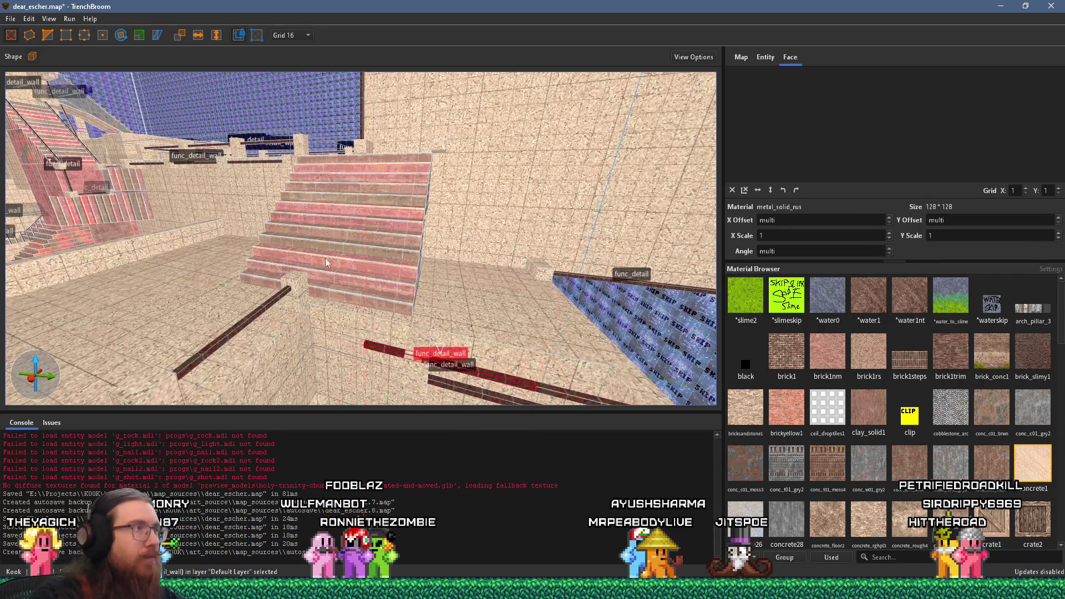
mouse_move(411, 318)
mouse_down()
mouse_move(317, 324)
mouse_move(258, 375)
mouse_up()
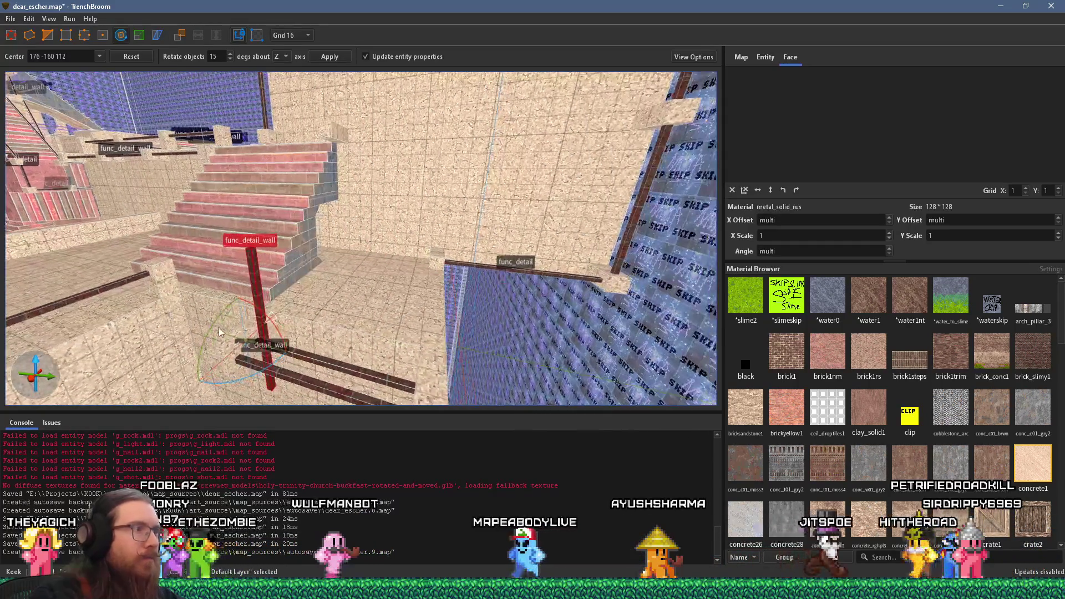
mouse_move(213, 325)
mouse_down()
mouse_move(249, 292)
mouse_move(197, 318)
mouse_move(162, 370)
mouse_move(161, 410)
mouse_up()
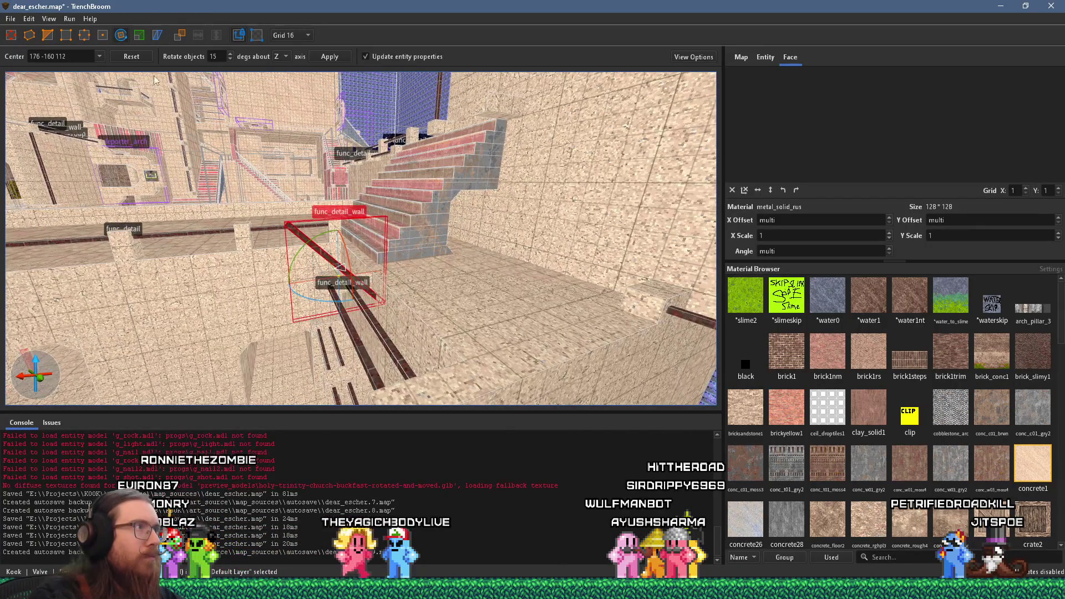
Stretch the diagonal rail up along the staircase and inspect it up close
scroll(311, 232, up, 2)
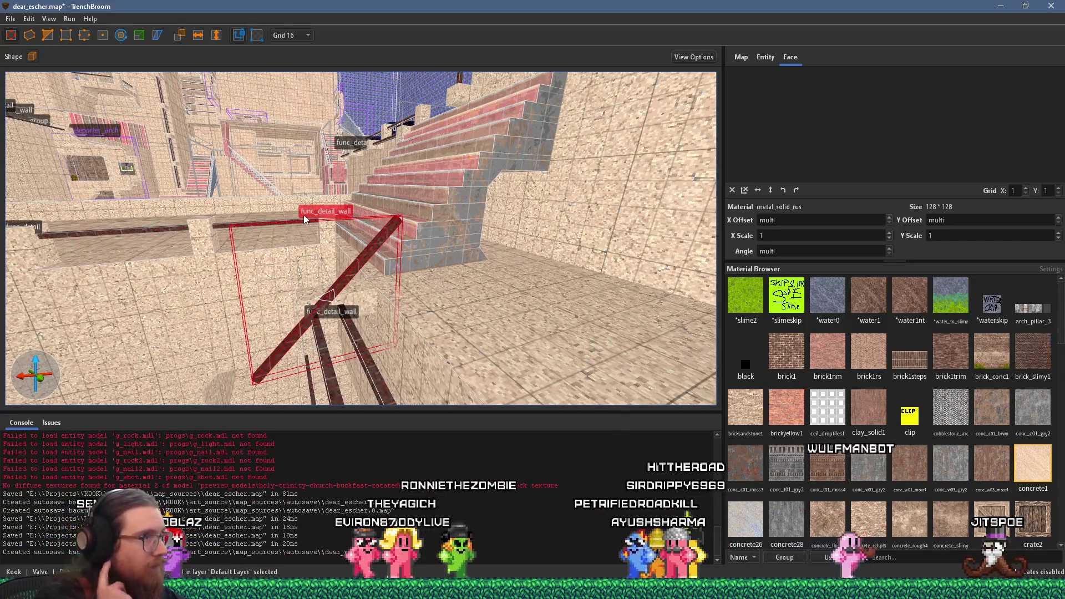
mouse_move(304, 219)
mouse_down()
mouse_move(364, 282)
mouse_move(383, 279)
mouse_move(70, 109)
mouse_up()
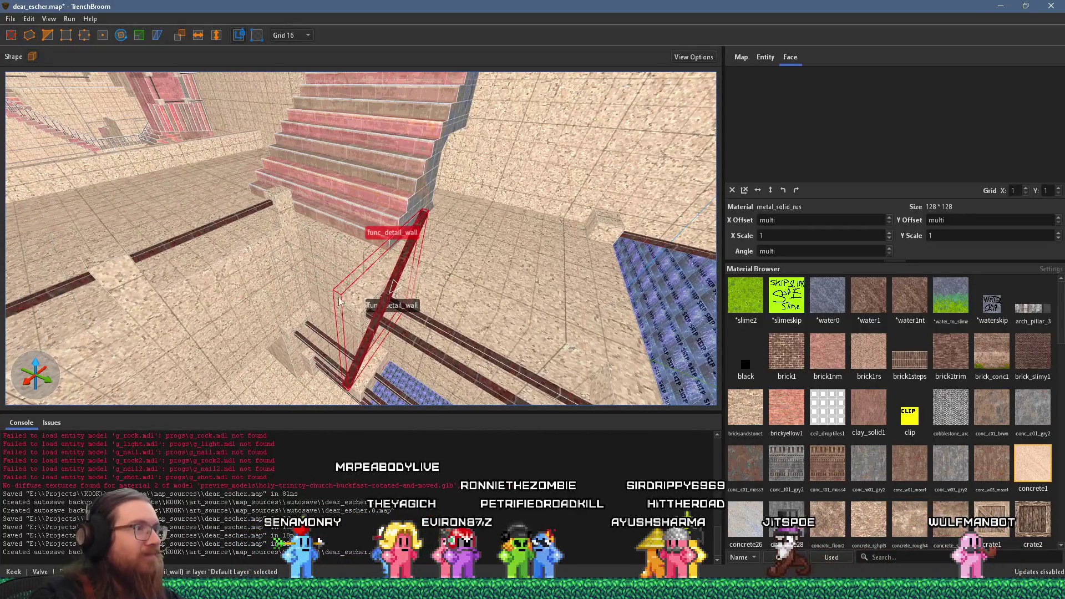
mouse_move(369, 283)
mouse_down()
mouse_move(440, 234)
mouse_move(286, 175)
mouse_move(355, 139)
mouse_move(207, 334)
mouse_move(371, 215)
mouse_move(434, 111)
mouse_move(377, 209)
mouse_up()
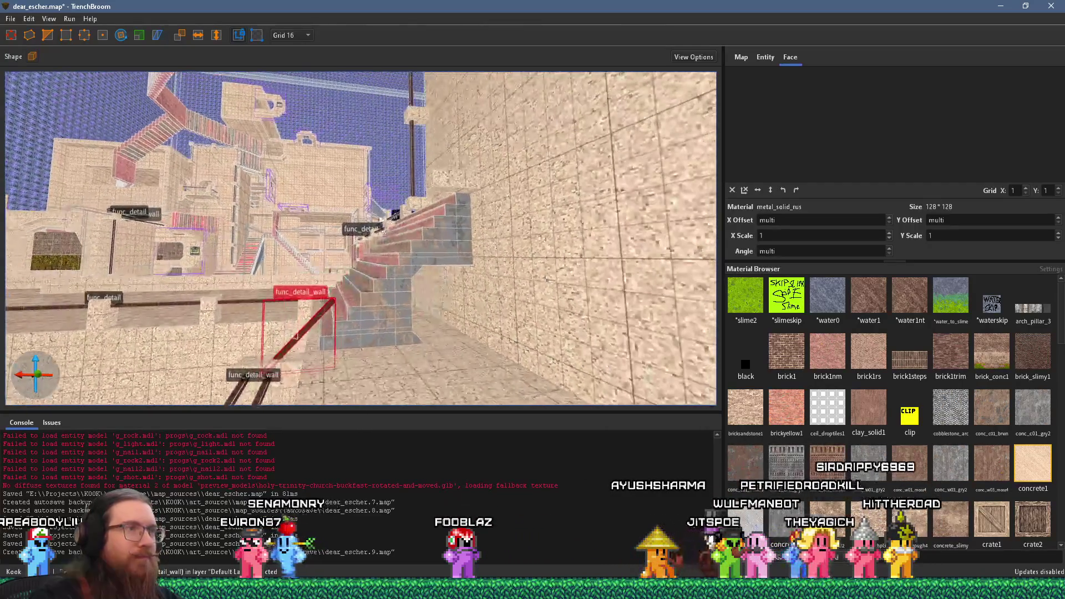
scroll(358, 279, up, 2)
drag(435, 240, 572, 161)
mouse_move(478, 188)
mouse_down()
mouse_move(397, 123)
mouse_move(548, 158)
mouse_move(436, 238)
mouse_move(521, 308)
mouse_move(441, 304)
mouse_move(381, 251)
mouse_move(383, 299)
mouse_move(328, 265)
mouse_move(308, 212)
mouse_move(278, 187)
mouse_move(288, 198)
mouse_move(298, 186)
mouse_move(255, 115)
mouse_move(259, 139)
mouse_move(347, 180)
mouse_move(359, 341)
mouse_move(360, 291)
mouse_move(438, 285)
mouse_move(354, 237)
mouse_move(320, 196)
mouse_move(83, 139)
mouse_move(329, 211)
mouse_move(440, 231)
mouse_move(445, 248)
mouse_move(420, 235)
mouse_move(405, 141)
mouse_move(367, 115)
mouse_move(512, 95)
mouse_move(571, 106)
mouse_move(124, 59)
mouse_move(534, 90)
mouse_move(548, 108)
mouse_move(617, 131)
mouse_move(637, 121)
mouse_move(548, 104)
mouse_move(434, 104)
mouse_move(413, 125)
mouse_move(401, 115)
mouse_up()
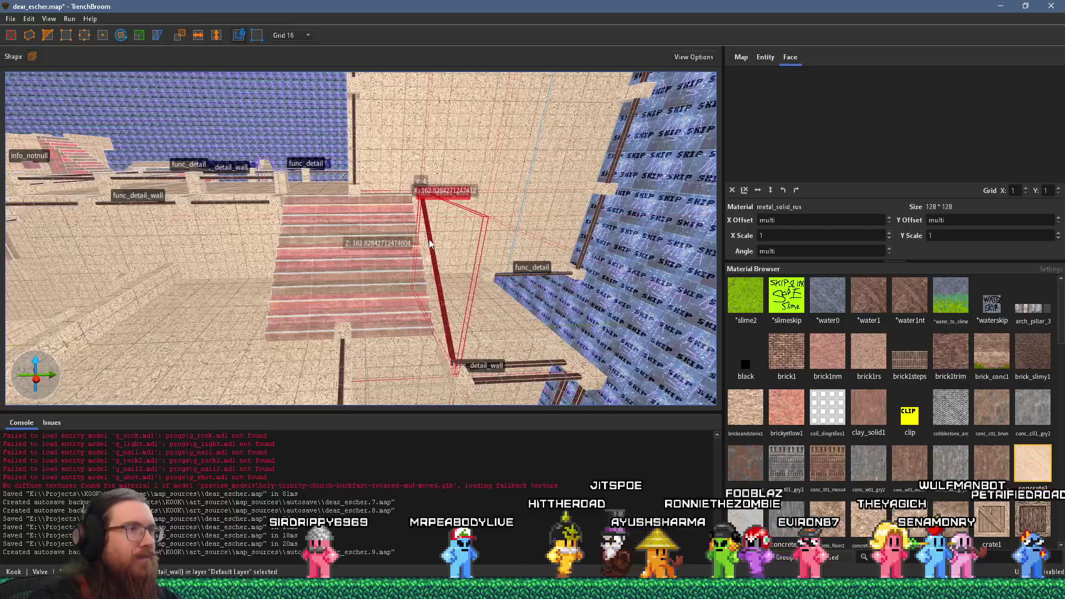
mouse_move(409, 245)
mouse_down()
mouse_move(343, 240)
mouse_move(369, 247)
mouse_move(395, 283)
mouse_move(322, 295)
mouse_move(291, 258)
mouse_move(421, 192)
mouse_move(357, 224)
mouse_move(527, 96)
mouse_move(363, 161)
mouse_move(282, 151)
mouse_move(277, 162)
mouse_move(360, 199)
mouse_move(171, 108)
mouse_move(160, 176)
mouse_move(298, 184)
mouse_move(334, 165)
mouse_move(381, 264)
mouse_move(407, 282)
mouse_move(377, 306)
mouse_move(395, 321)
mouse_up()
scroll(336, 219, up, 3)
scroll(374, 255, up, 3)
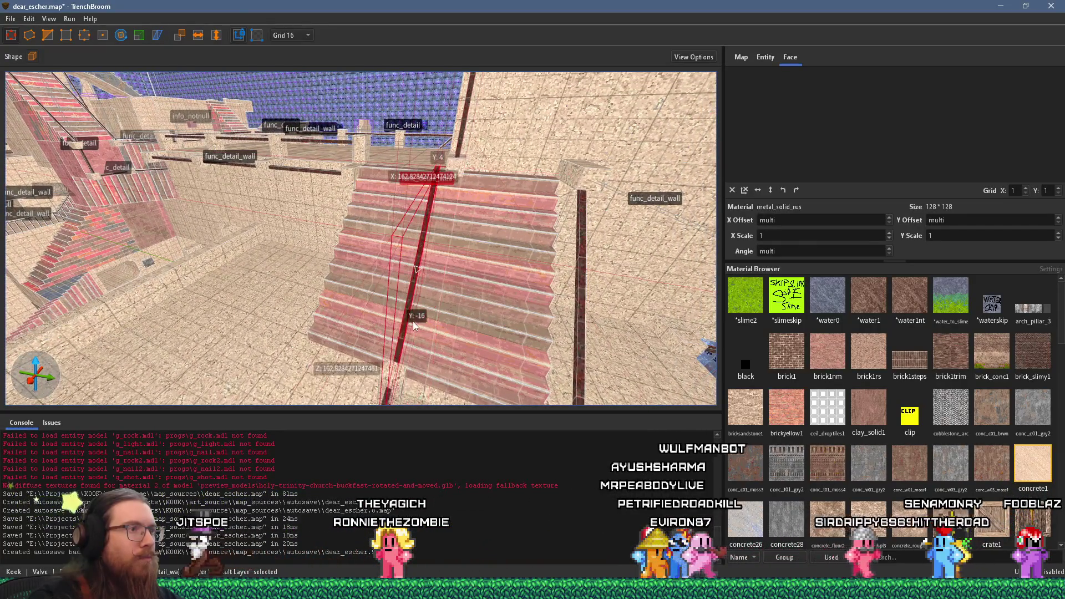
mouse_move(412, 321)
mouse_down()
mouse_move(422, 294)
mouse_move(315, 298)
mouse_move(296, 211)
mouse_move(266, 277)
mouse_up()
mouse_move(251, 324)
mouse_down()
mouse_move(282, 380)
mouse_move(281, 306)
mouse_move(450, 307)
mouse_move(410, 279)
mouse_move(451, 291)
mouse_move(402, 245)
mouse_up()
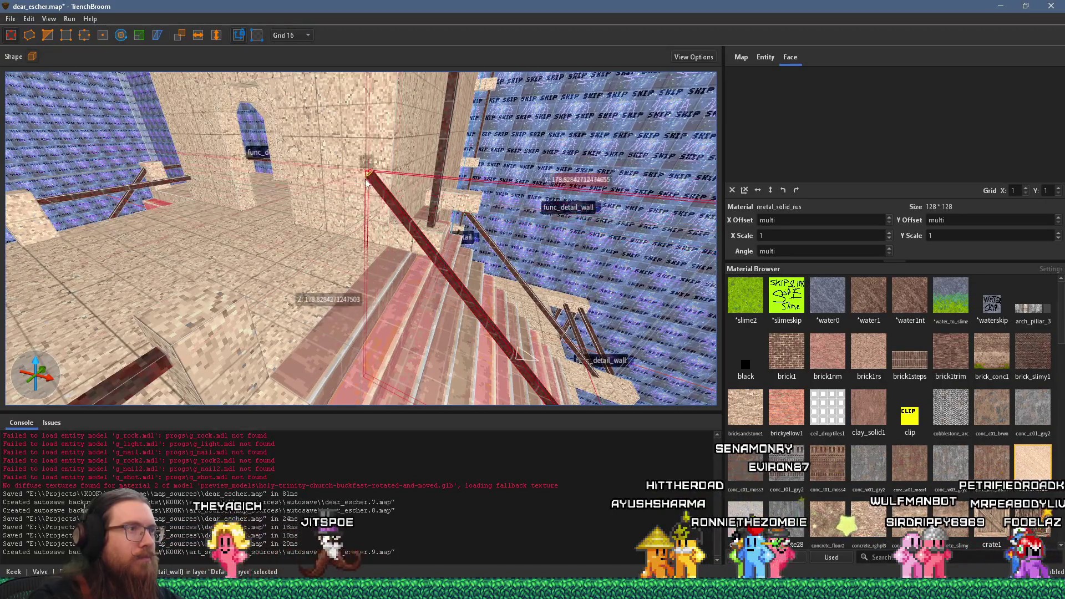
Reshape the small concrete block beside the railing
click(221, 336)
mouse_move(272, 320)
mouse_down()
mouse_move(390, 251)
mouse_move(356, 276)
mouse_up()
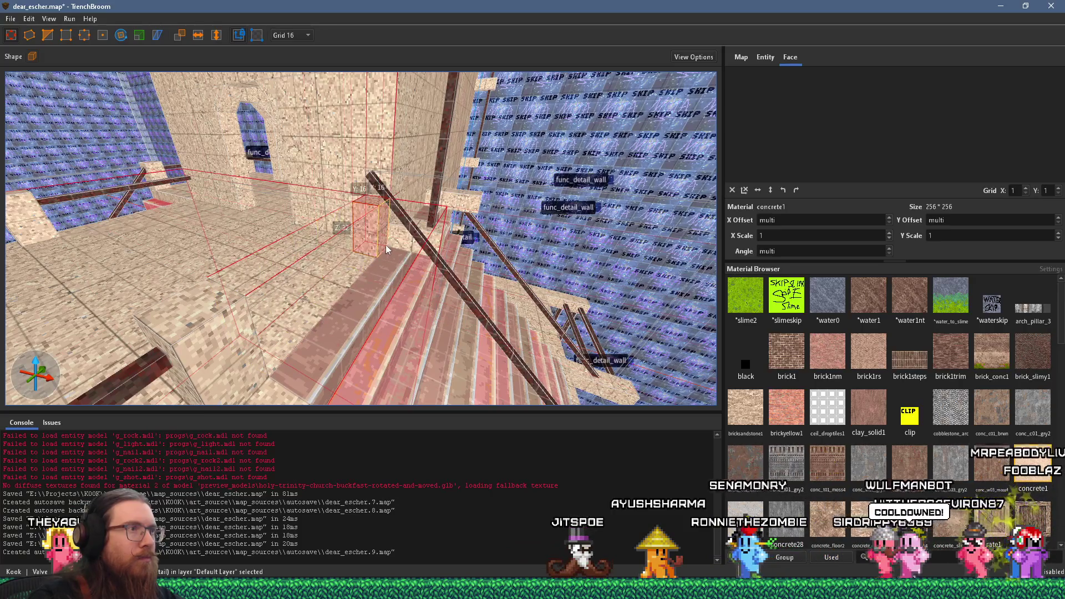
scroll(379, 163, up, 3)
scroll(290, 183, down, 5)
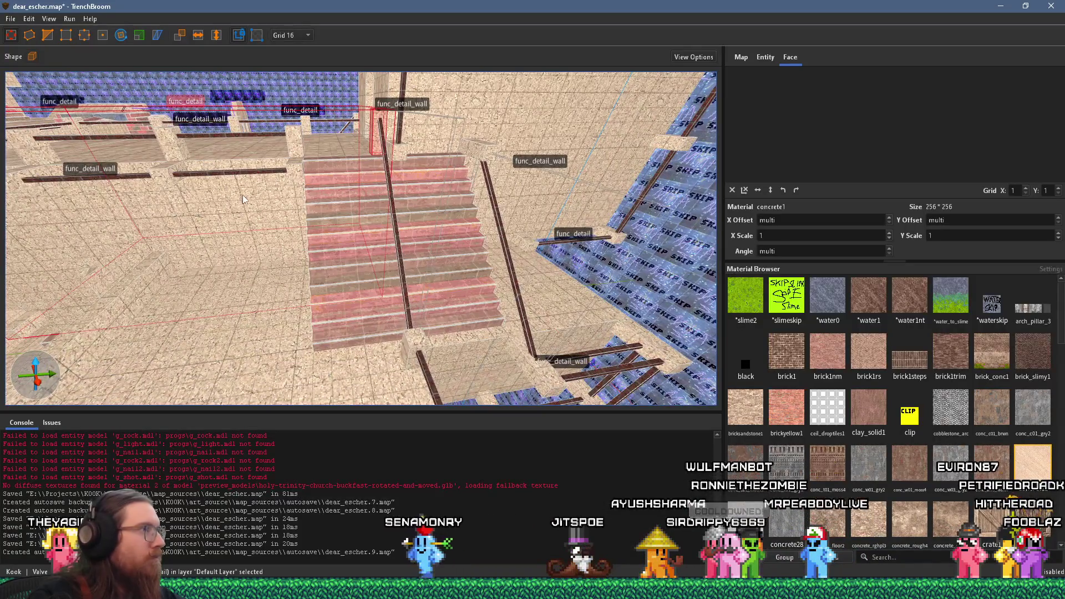
scroll(241, 192, up, 5)
scroll(418, 199, up, 5)
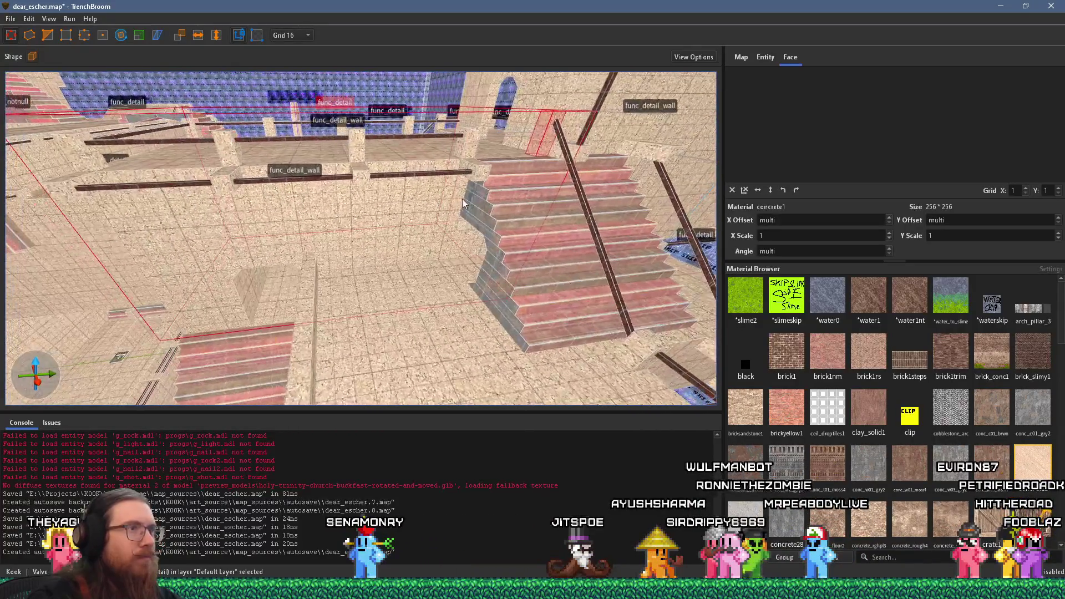
scroll(290, 195, up, 1)
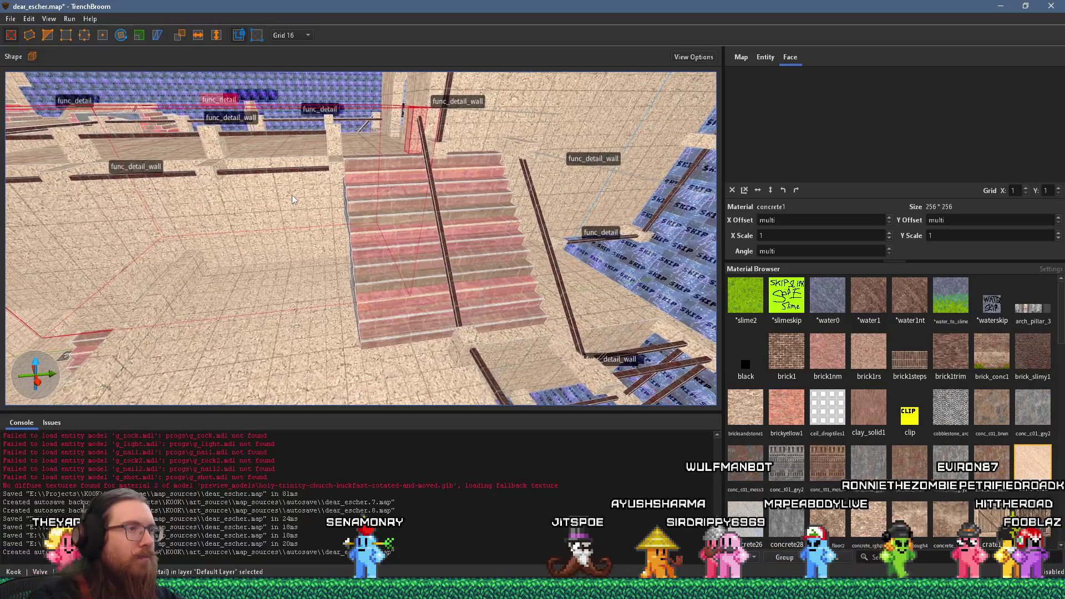
scroll(395, 270, down, 5)
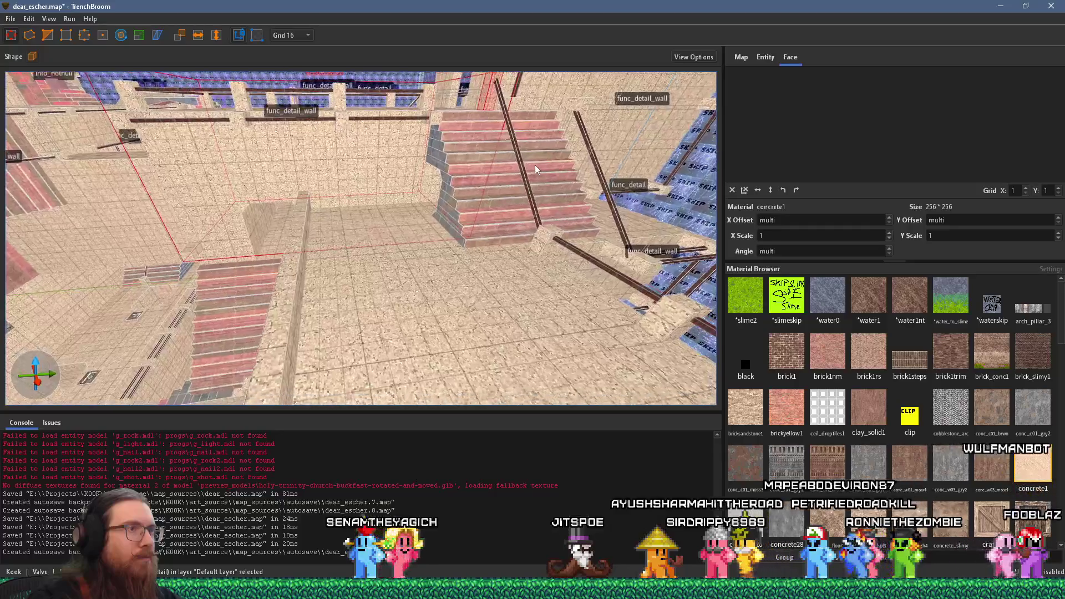
scroll(534, 165, up, 5)
Drag the railing to the staircase's left edge and orbit to check it
click(408, 275)
drag(408, 275, 288, 271)
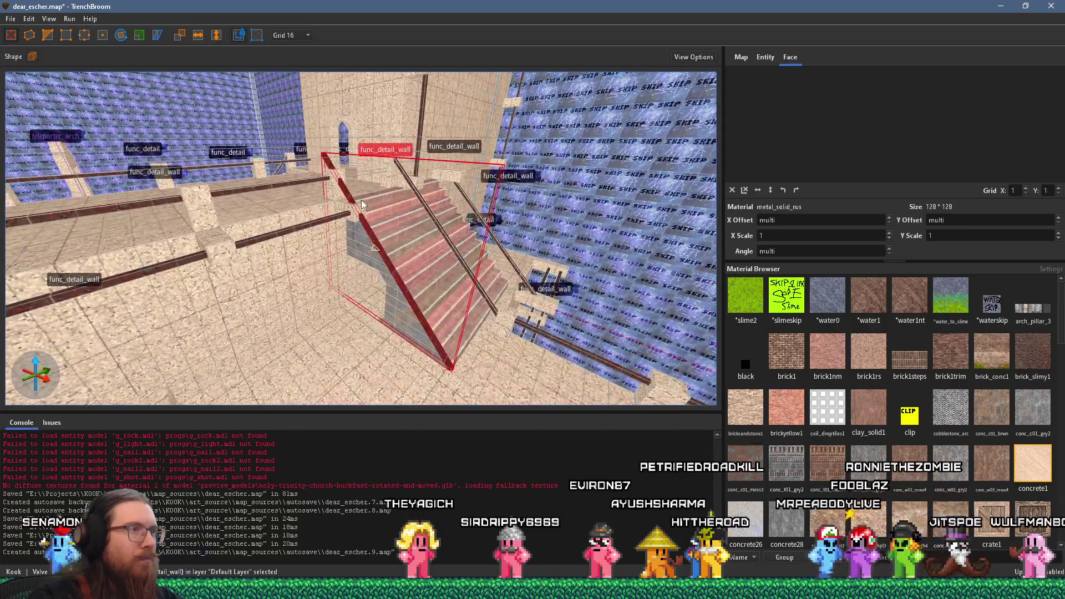
mouse_move(361, 200)
mouse_down()
mouse_move(332, 206)
mouse_move(442, 195)
mouse_up()
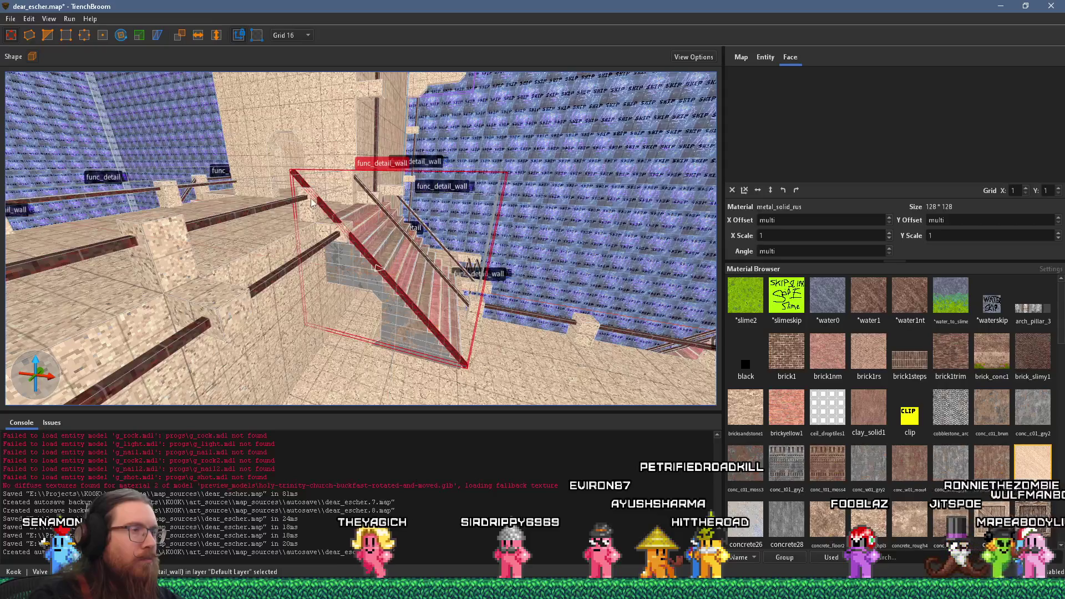
scroll(357, 210, up, 3)
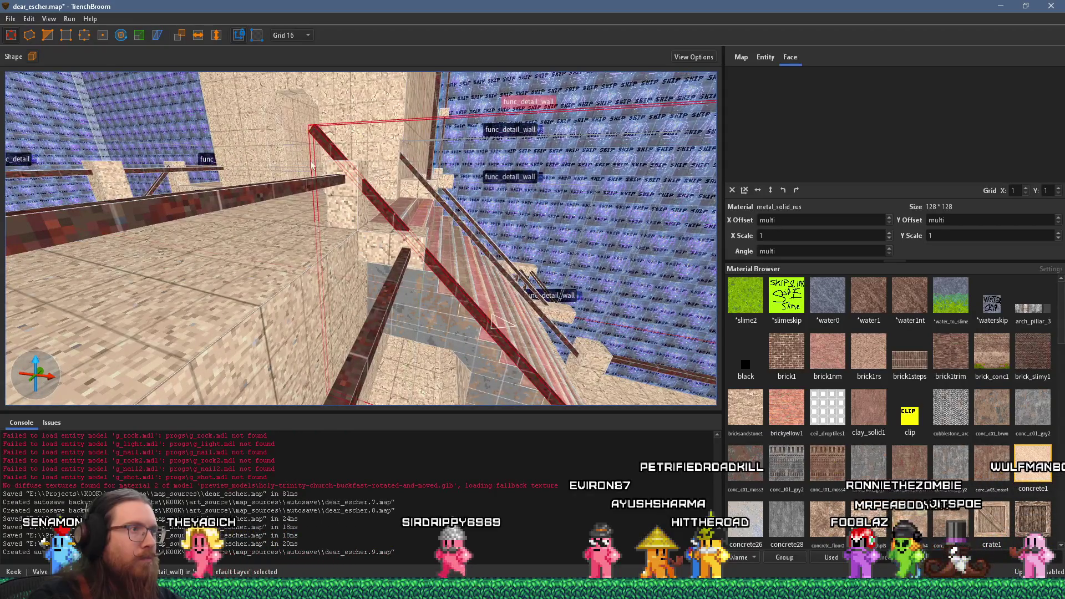
mouse_move(325, 187)
mouse_down()
mouse_move(402, 235)
mouse_move(312, 141)
mouse_move(361, 189)
mouse_up()
Undo and redo the last change, then reselect the diagonal metal railing
click(365, 162)
click(335, 172)
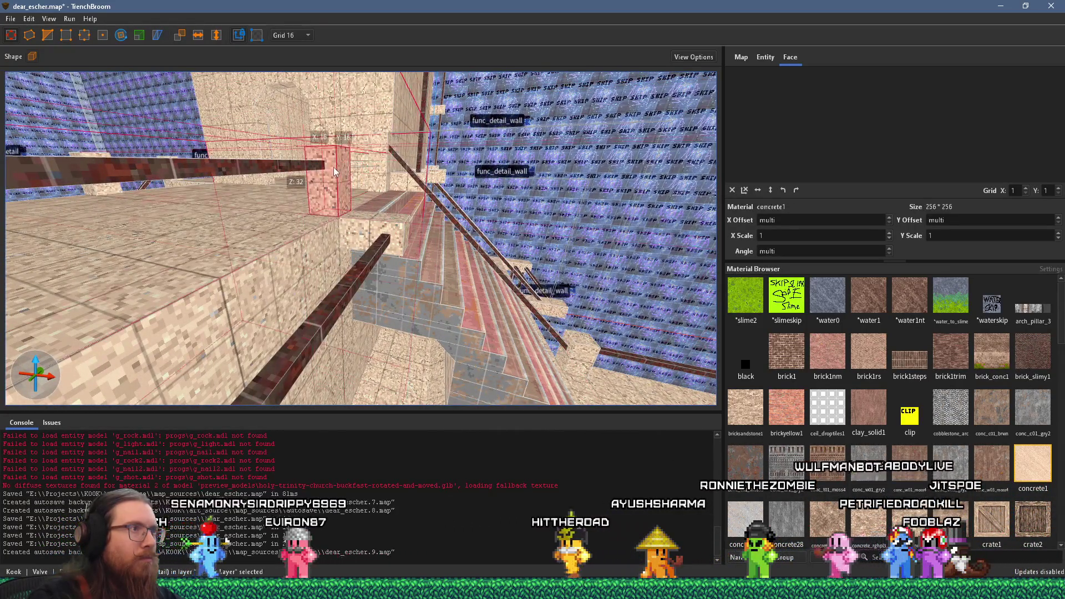
key(ctrl+z)
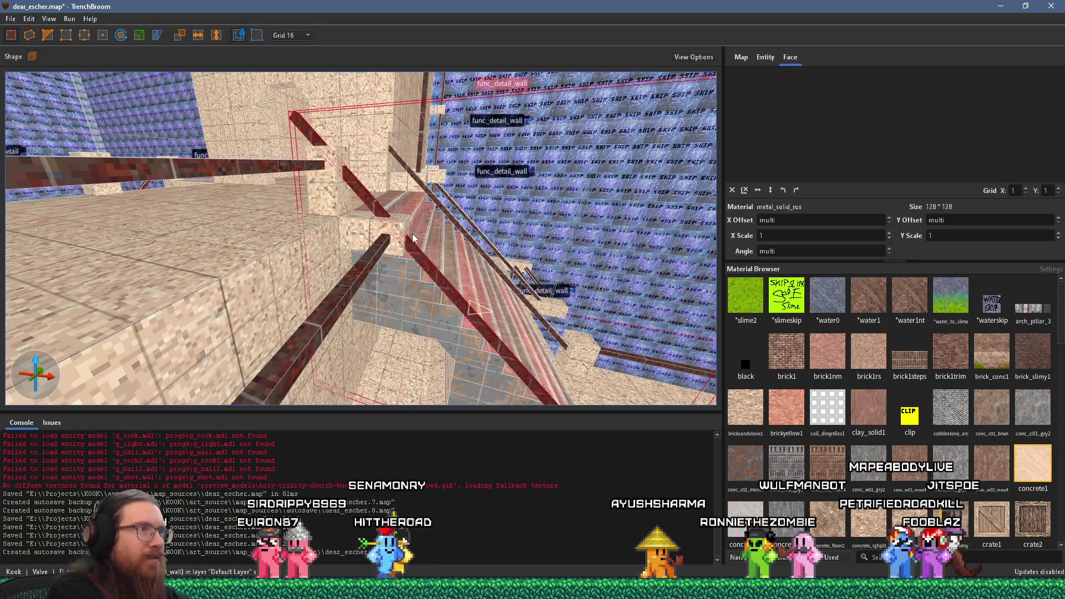
key(ctrl+shift+z)
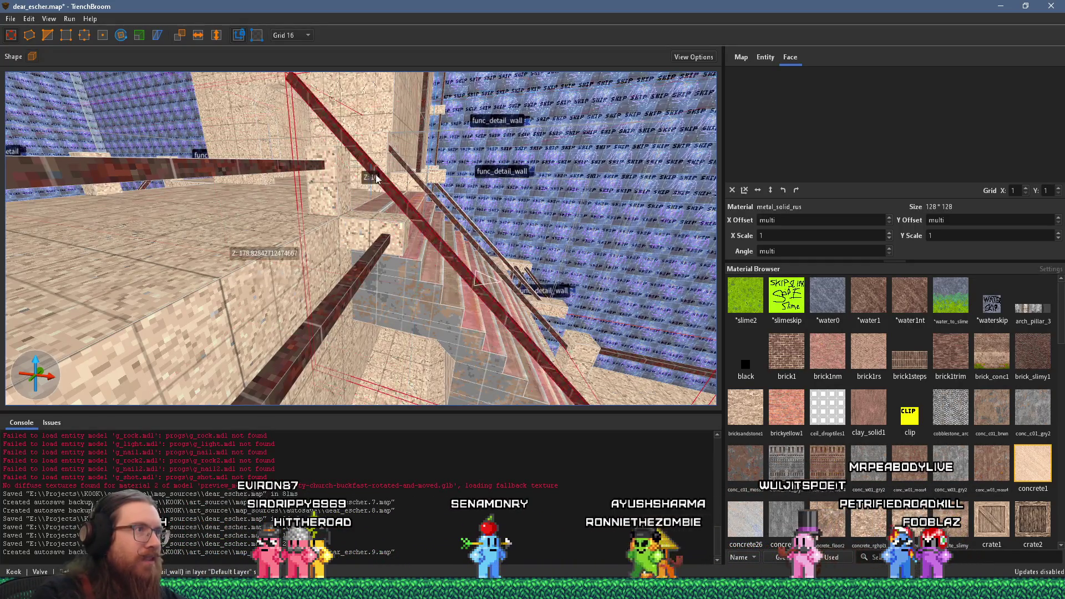
click(303, 91)
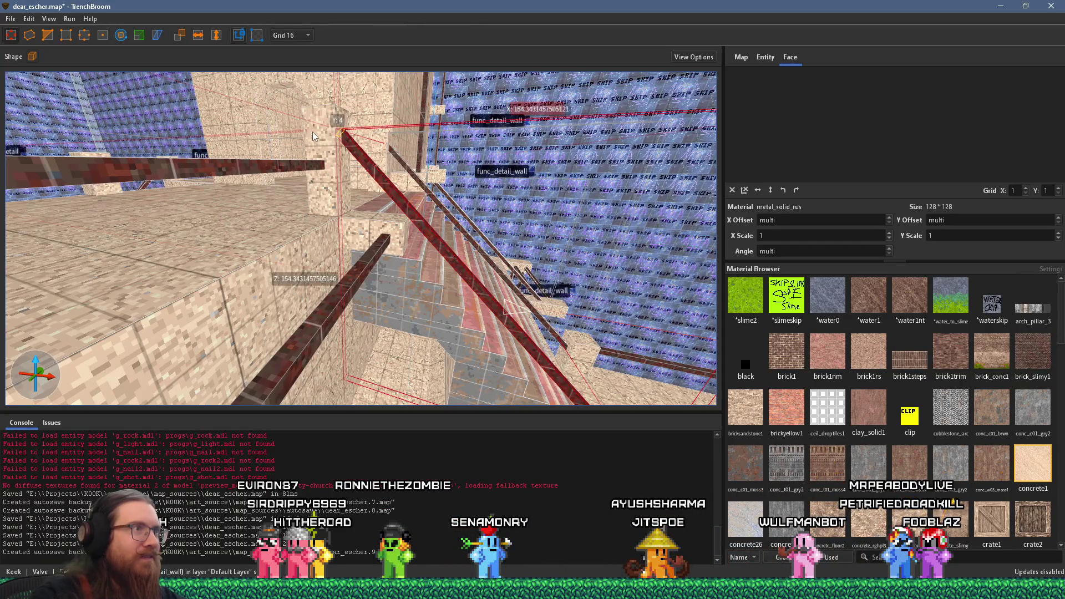
Fly along the staircase at floor level to check the railing placement
key(d)
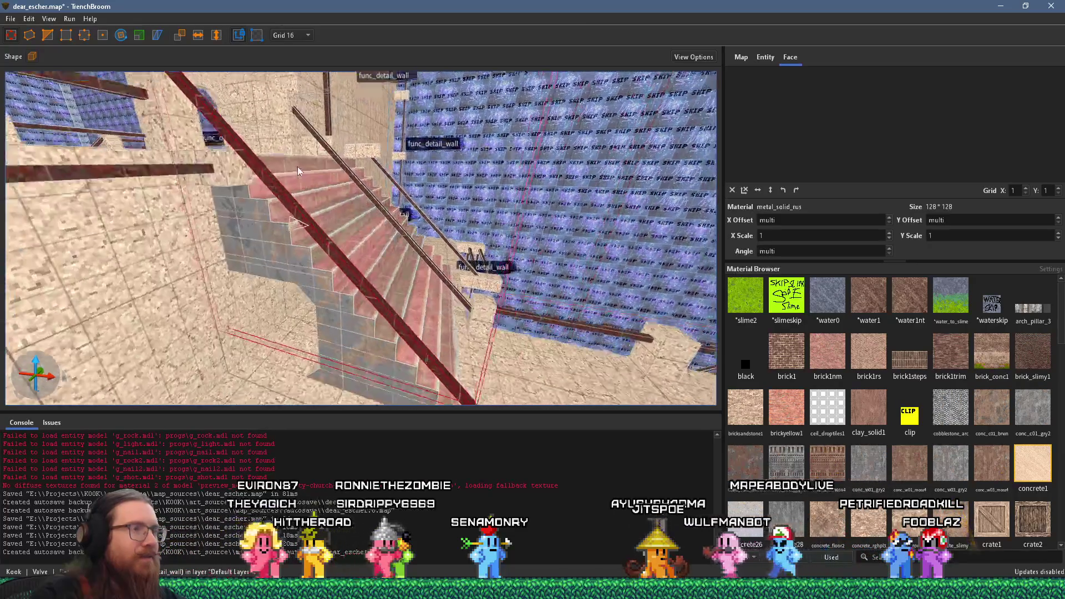
key(w)
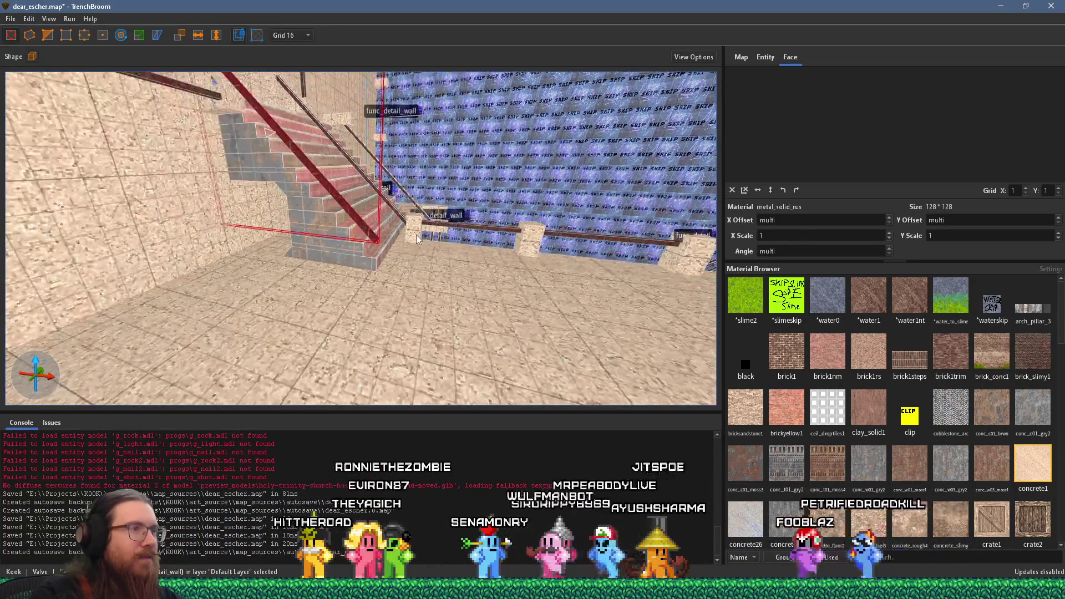
key(s)
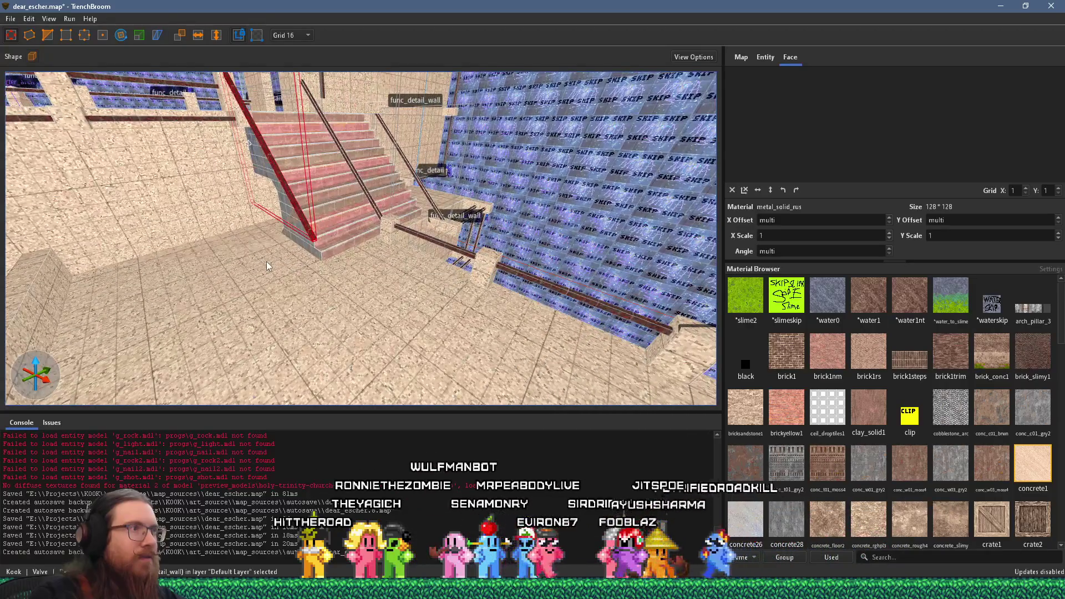
key(d)
key(a)
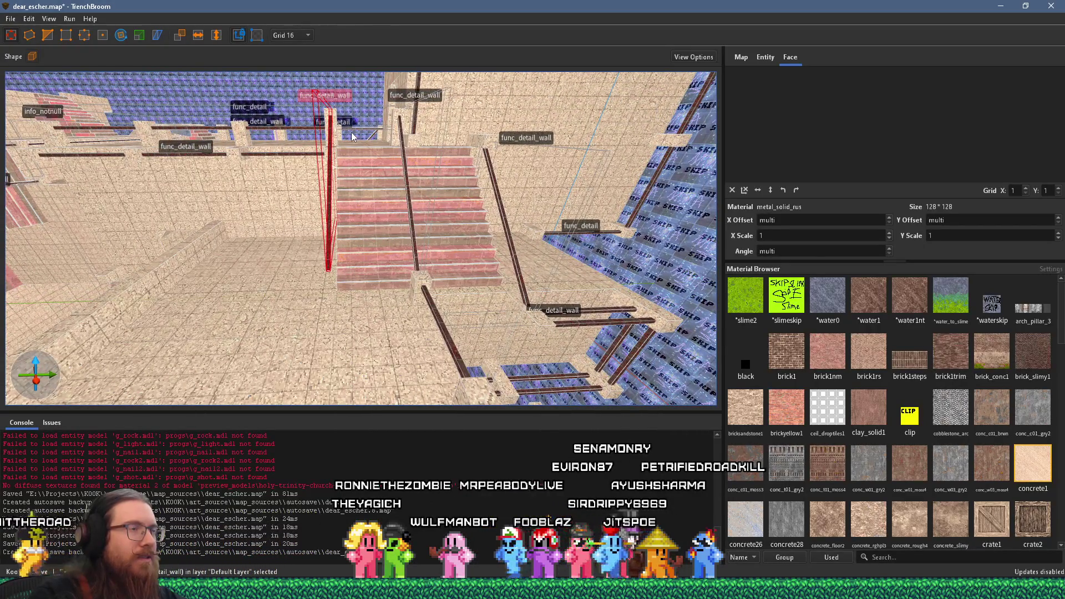
Resize the small block to 16 by 16 by 32 and set it on the floor by the stairs
click(420, 282)
mouse_move(418, 294)
mouse_down()
mouse_move(392, 325)
mouse_move(398, 318)
mouse_up()
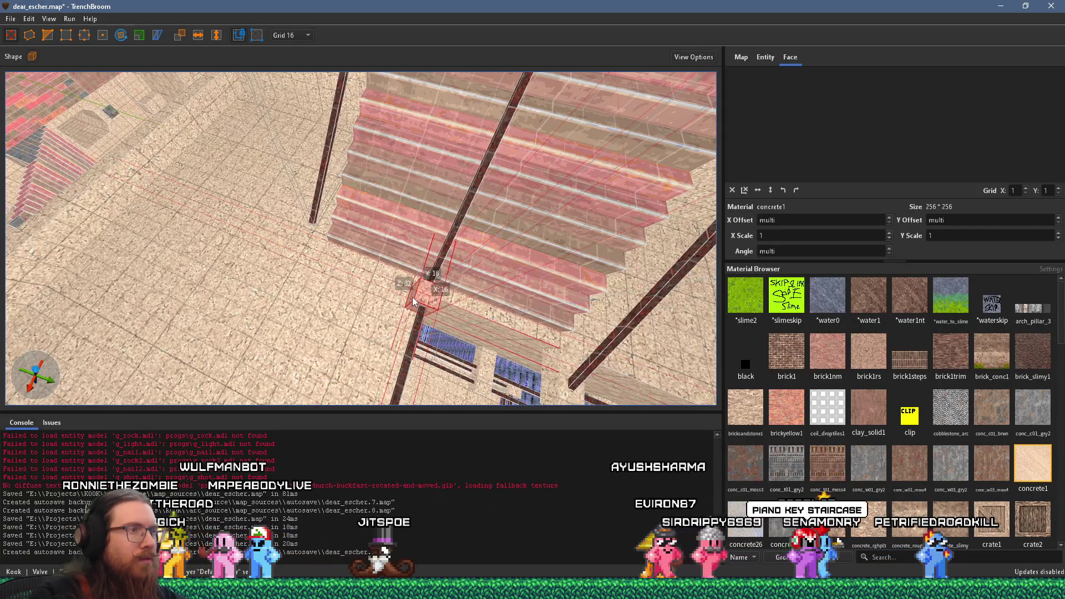
drag(411, 297, 287, 270)
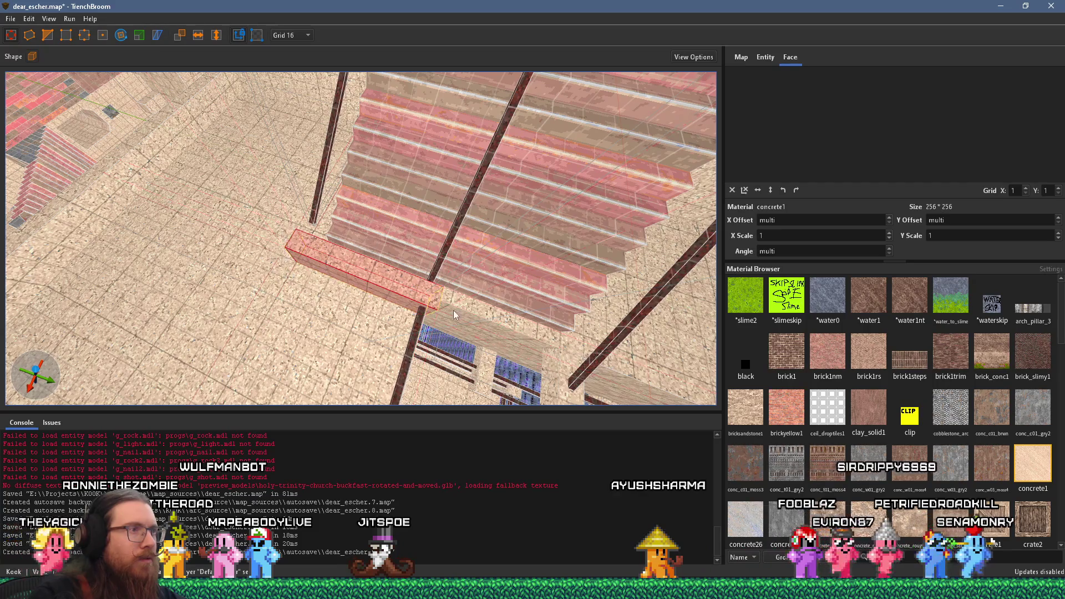
drag(454, 311, 331, 281)
mouse_move(327, 235)
mouse_down()
mouse_move(331, 226)
mouse_move(314, 251)
mouse_move(339, 259)
mouse_up()
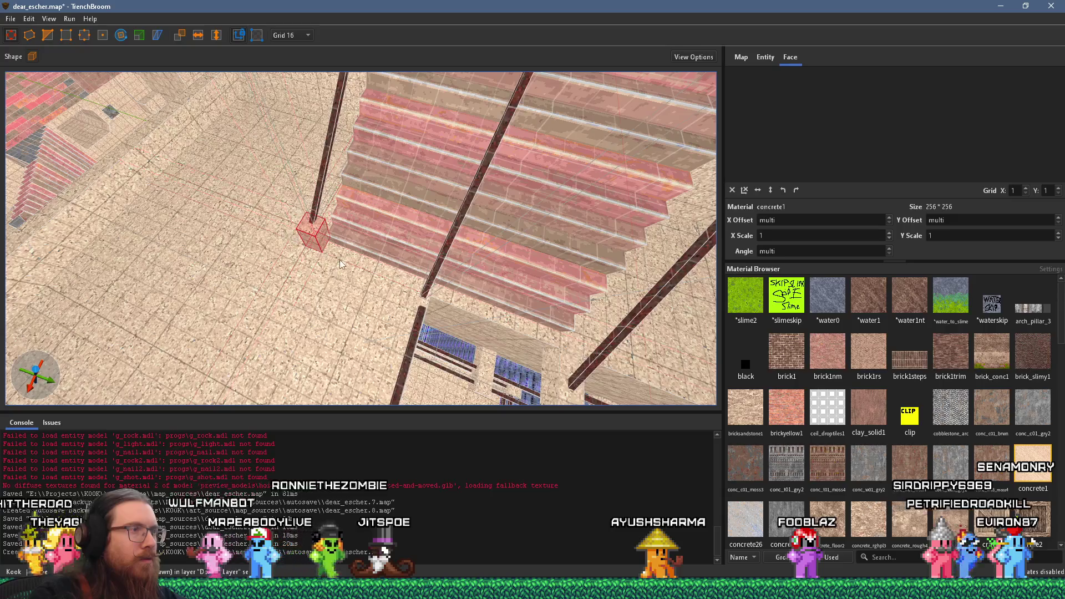
key(w)
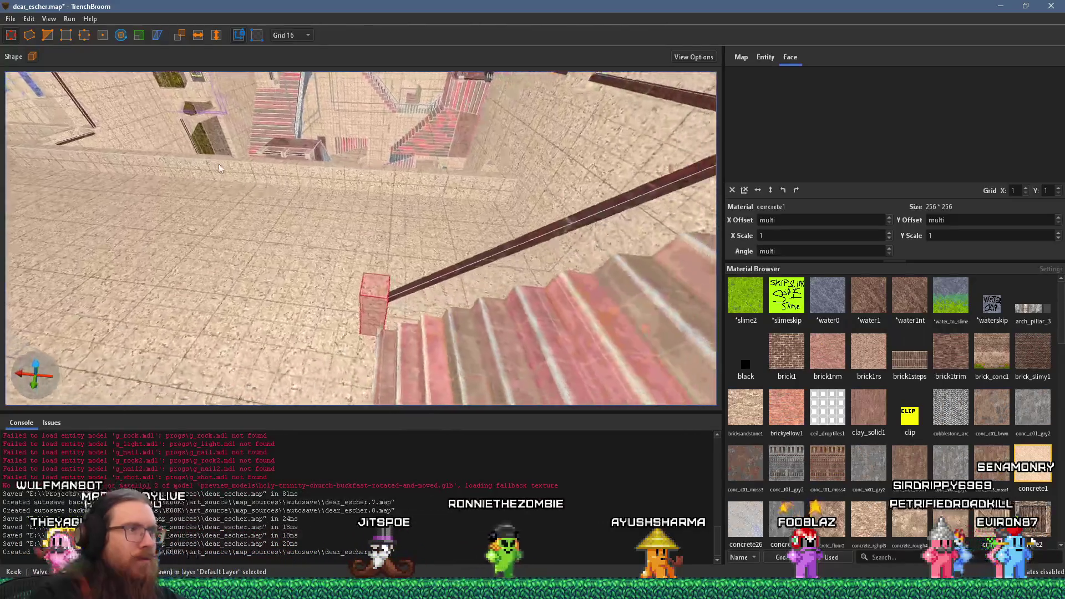
mouse_move(369, 268)
mouse_down()
mouse_move(376, 275)
mouse_move(350, 256)
mouse_move(248, 269)
mouse_move(268, 244)
mouse_move(225, 251)
mouse_move(176, 189)
mouse_move(278, 204)
mouse_move(233, 220)
mouse_move(178, 208)
mouse_up()
Reselect the railing brush and switch to the Rotate tool
click(357, 275)
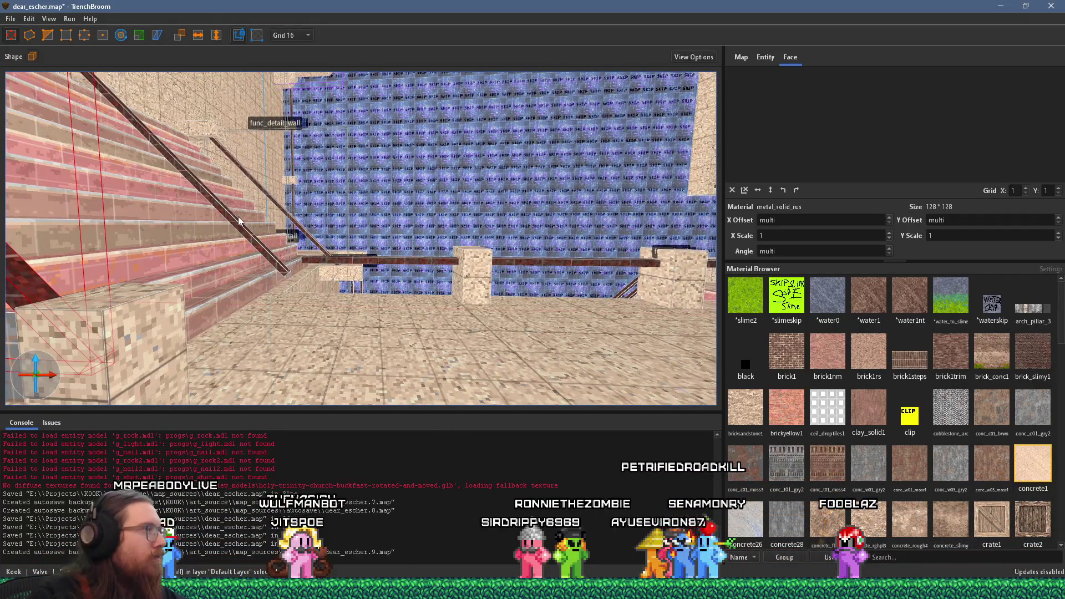
mouse_move(299, 237)
mouse_down()
mouse_move(422, 311)
mouse_move(294, 305)
mouse_move(317, 278)
mouse_move(281, 271)
mouse_move(298, 253)
mouse_move(381, 313)
mouse_move(350, 263)
mouse_move(394, 303)
mouse_move(357, 331)
mouse_move(355, 304)
mouse_move(360, 313)
mouse_move(334, 282)
mouse_move(337, 255)
mouse_up()
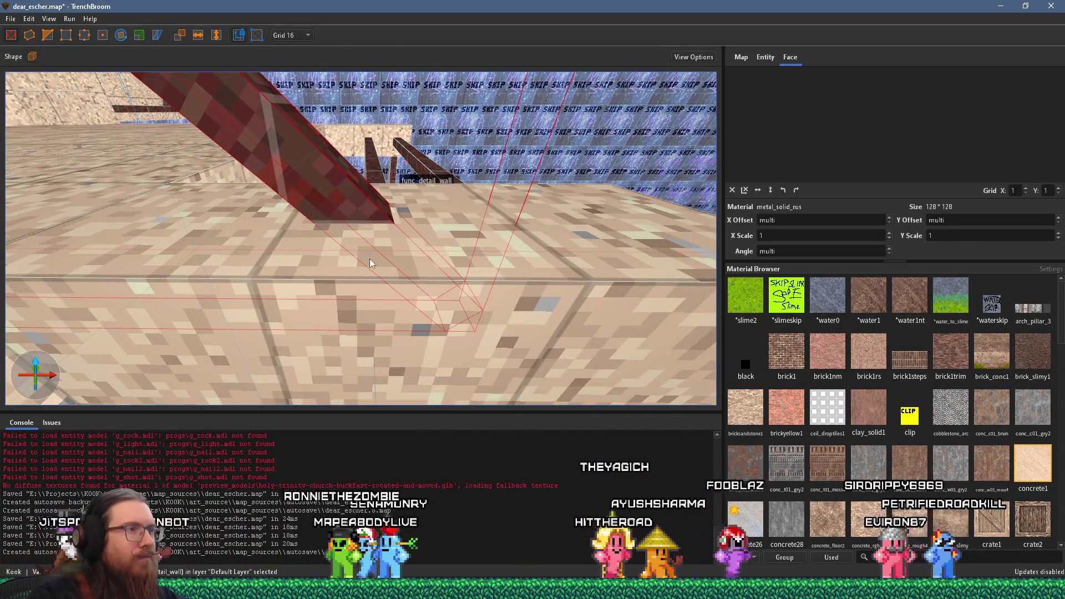
mouse_move(381, 289)
mouse_down()
mouse_move(431, 259)
mouse_move(408, 334)
mouse_move(415, 311)
mouse_move(312, 320)
mouse_up()
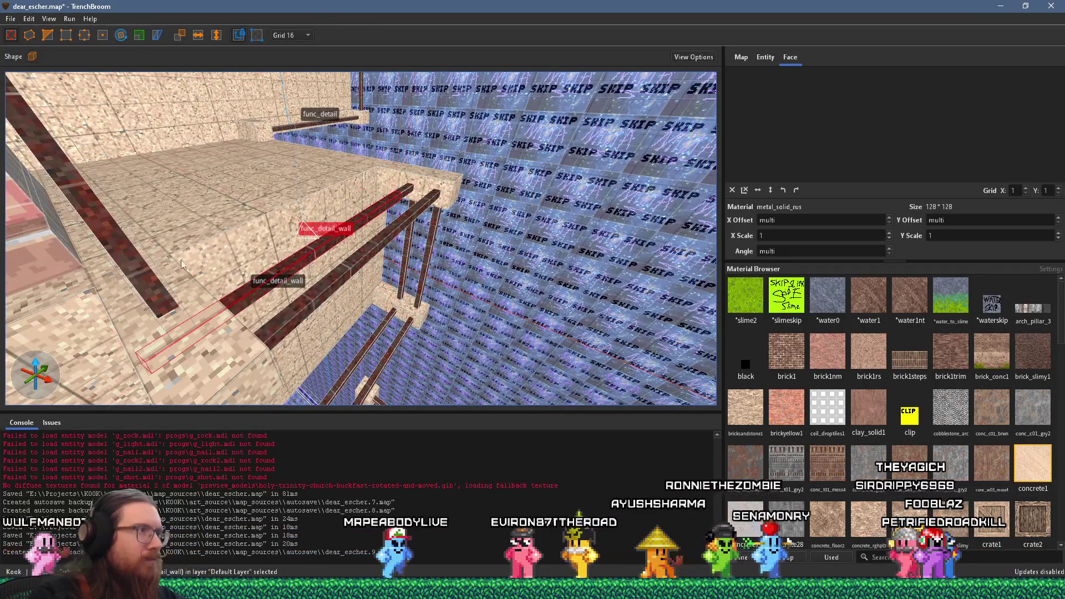
click(120, 35)
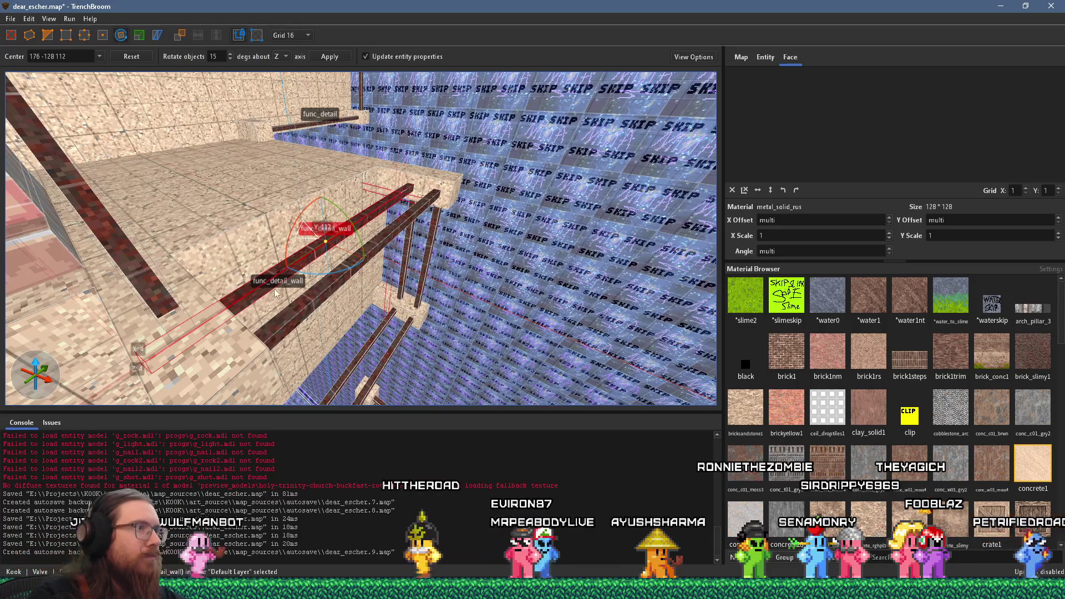
Rotate the beam upright and move it up to the block's top edge
mouse_move(289, 232)
mouse_down()
mouse_move(277, 275)
mouse_move(287, 335)
mouse_up()
key(r)
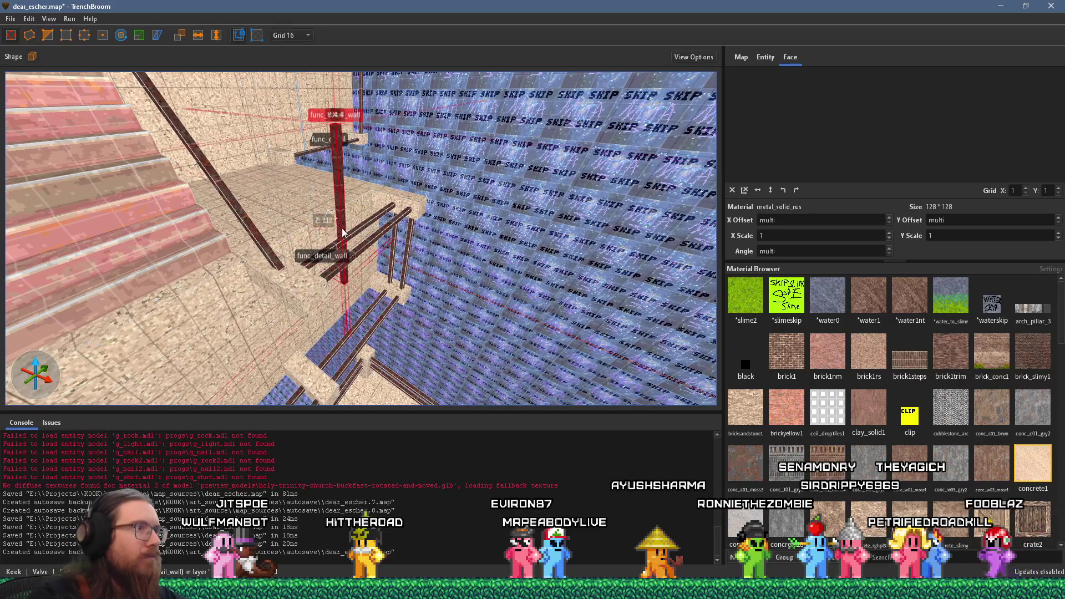
drag(332, 239, 268, 266)
scroll(285, 275, up, 3)
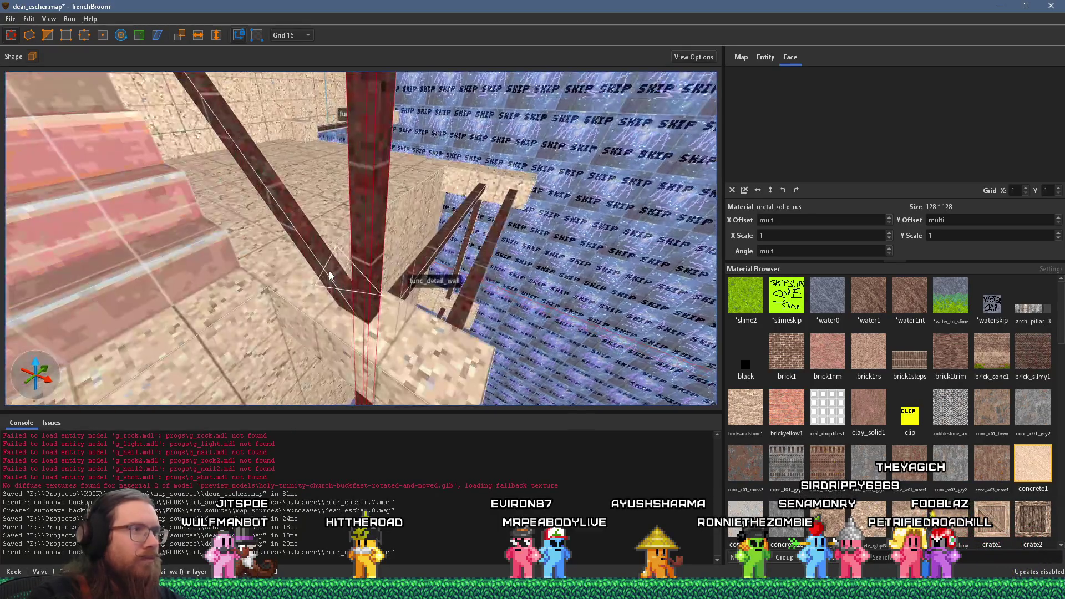
scroll(372, 256, up, 5)
key(d)
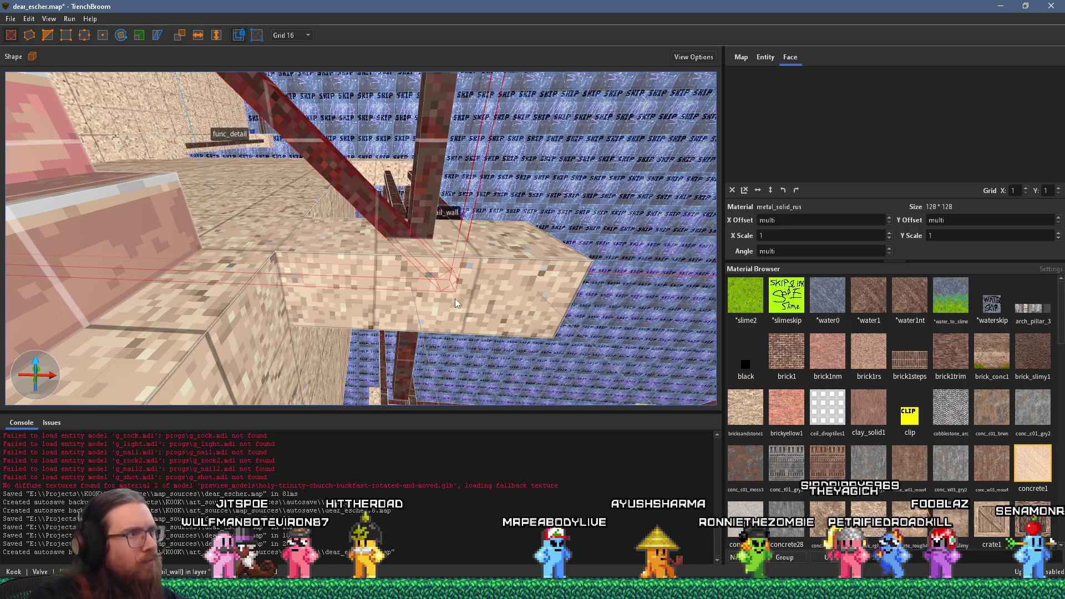
drag(458, 300, 406, 267)
Set the snapping grid to 4 units
scroll(406, 268, up, 3)
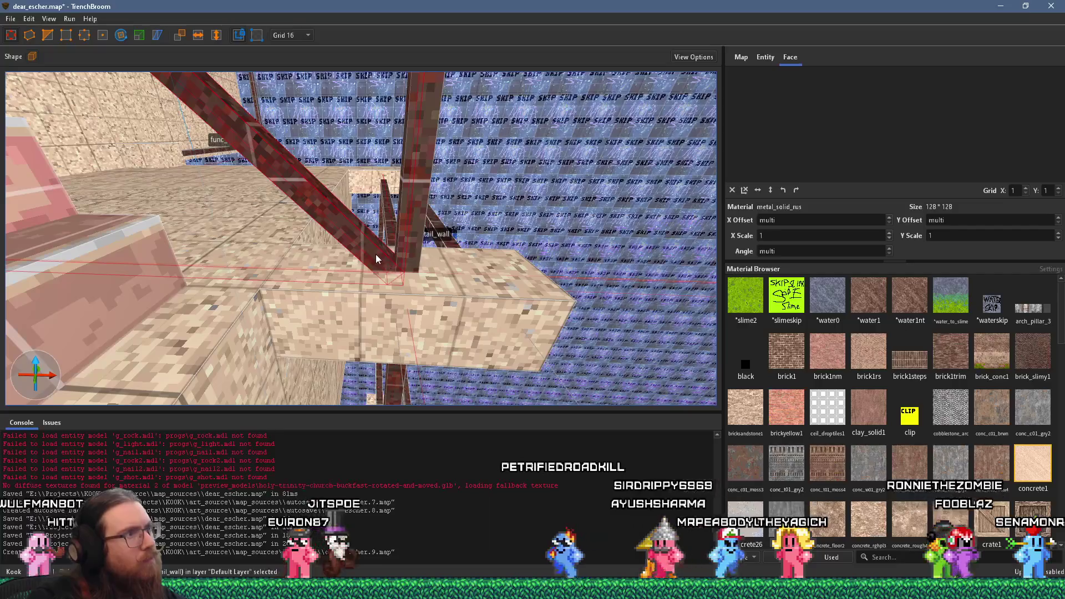
click(299, 35)
click(283, 73)
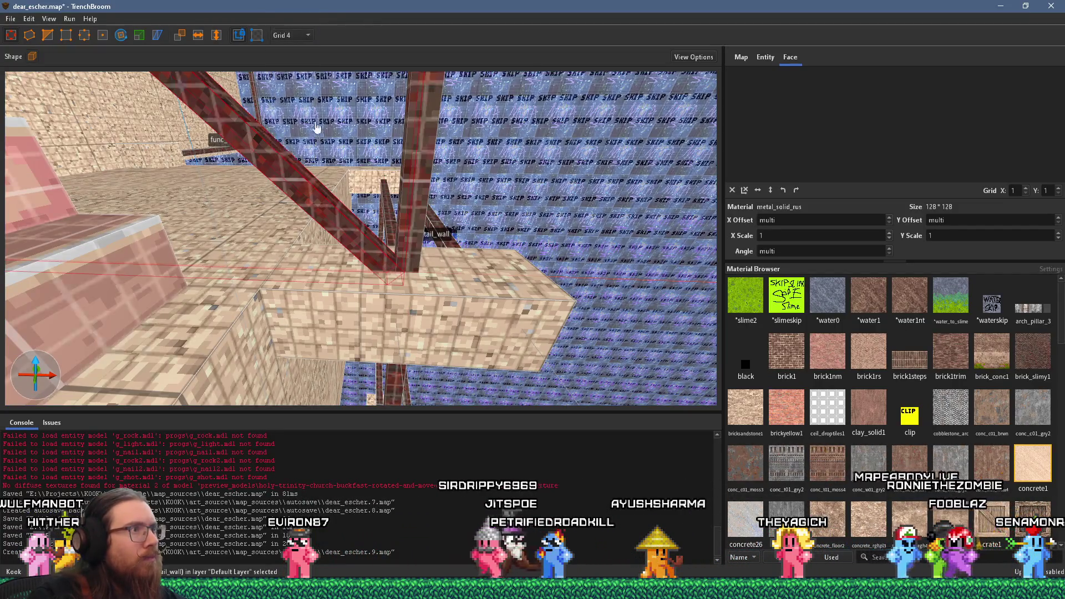
Thicken the vertical beam and extend its lower end
scroll(299, 212, up, 3)
drag(293, 265, 318, 148)
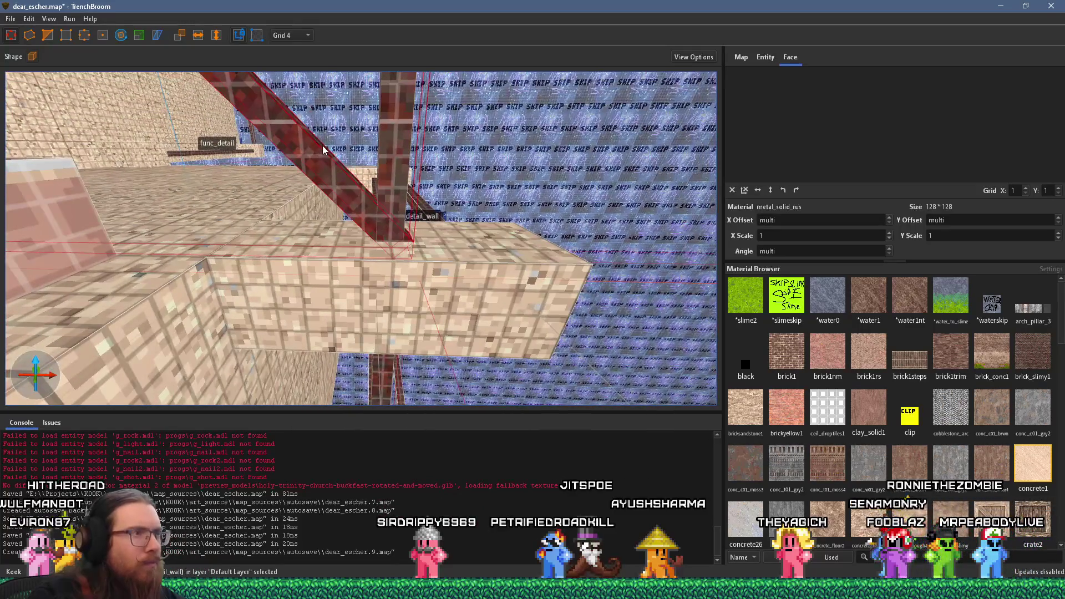
drag(355, 217, 370, 184)
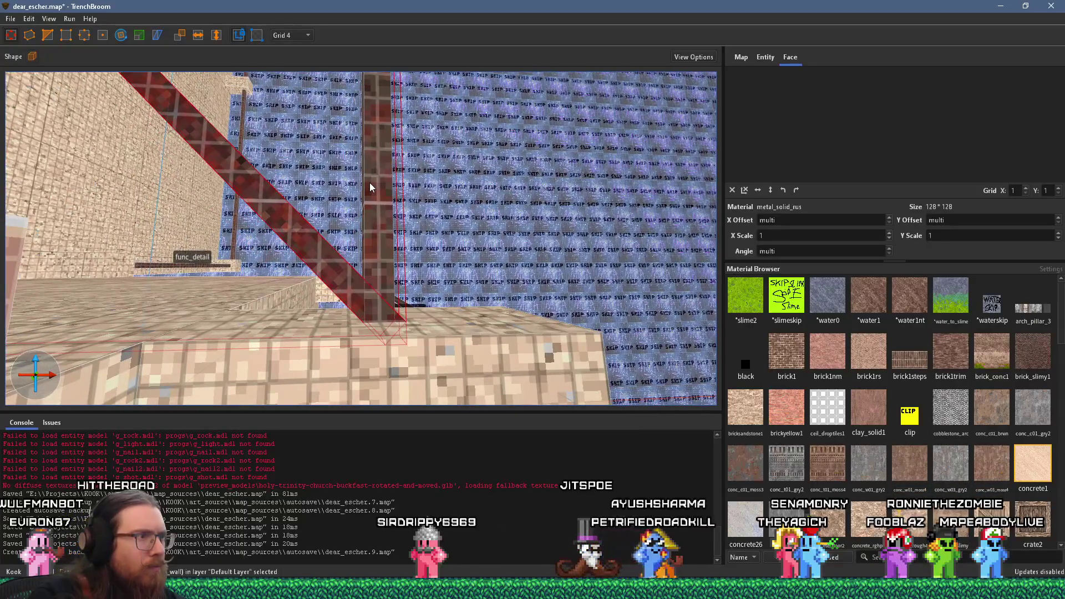
click(381, 245)
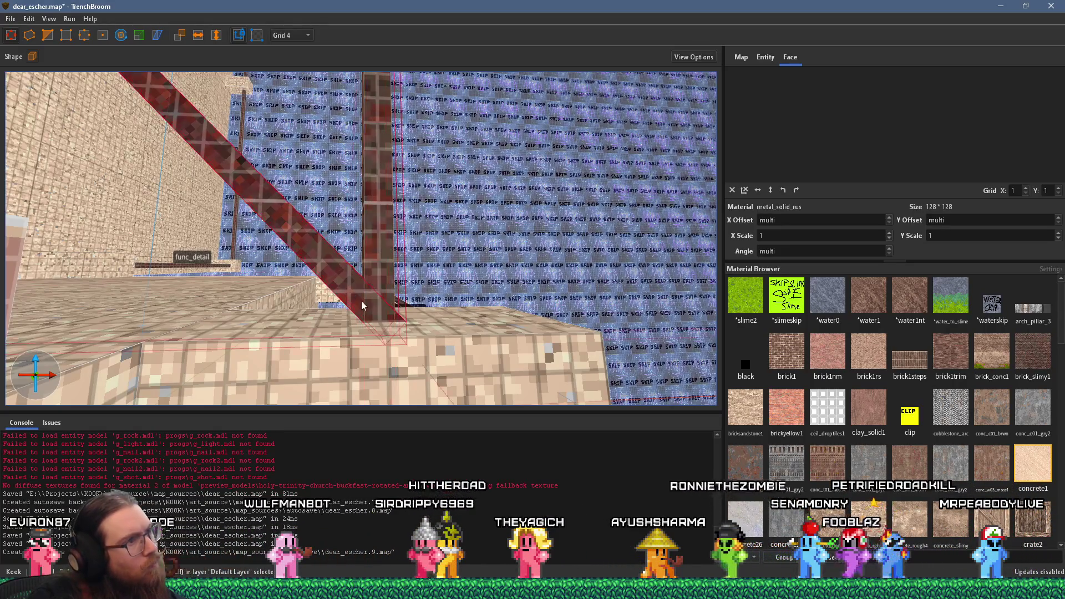
key(d)
key(a)
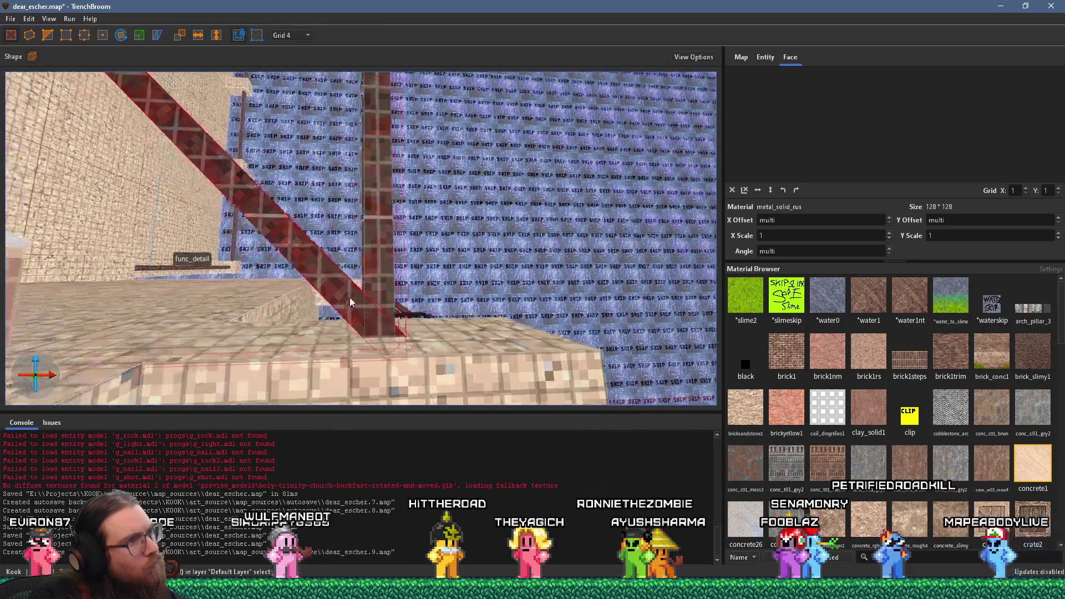
mouse_move(355, 302)
mouse_down()
mouse_move(416, 375)
mouse_move(434, 361)
mouse_up()
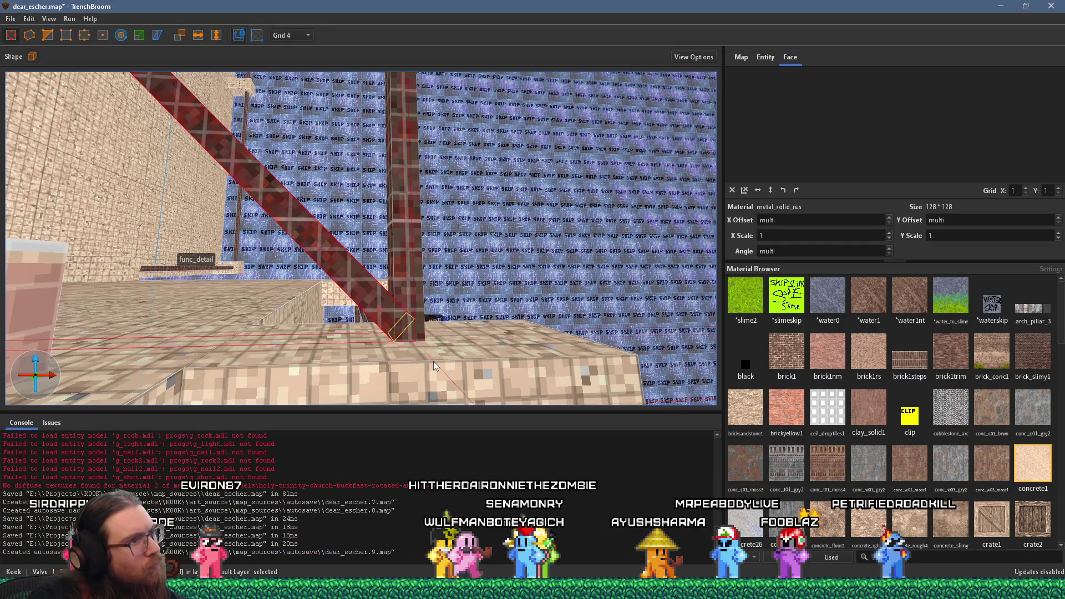
key(d)
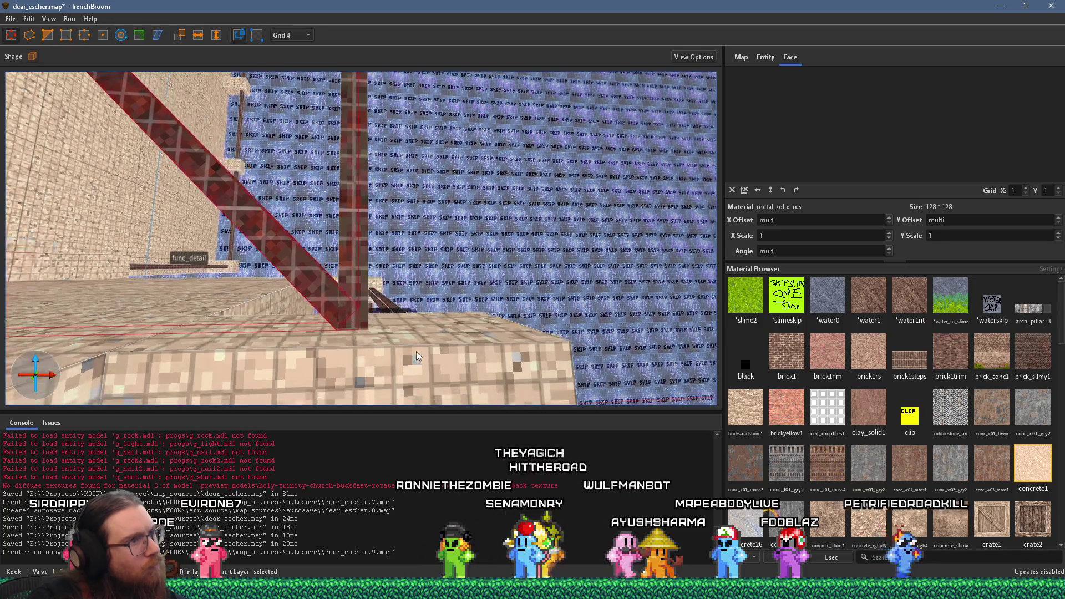
drag(394, 349, 404, 358)
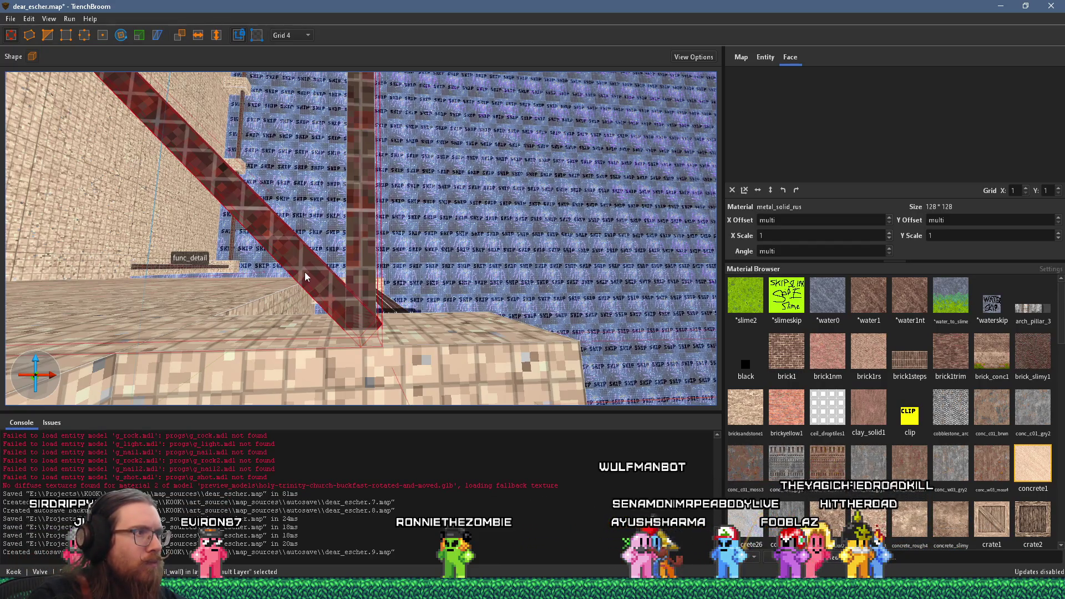
Delete the diagonal beam and shorten the vertical beam to end at the platform
key(Delete)
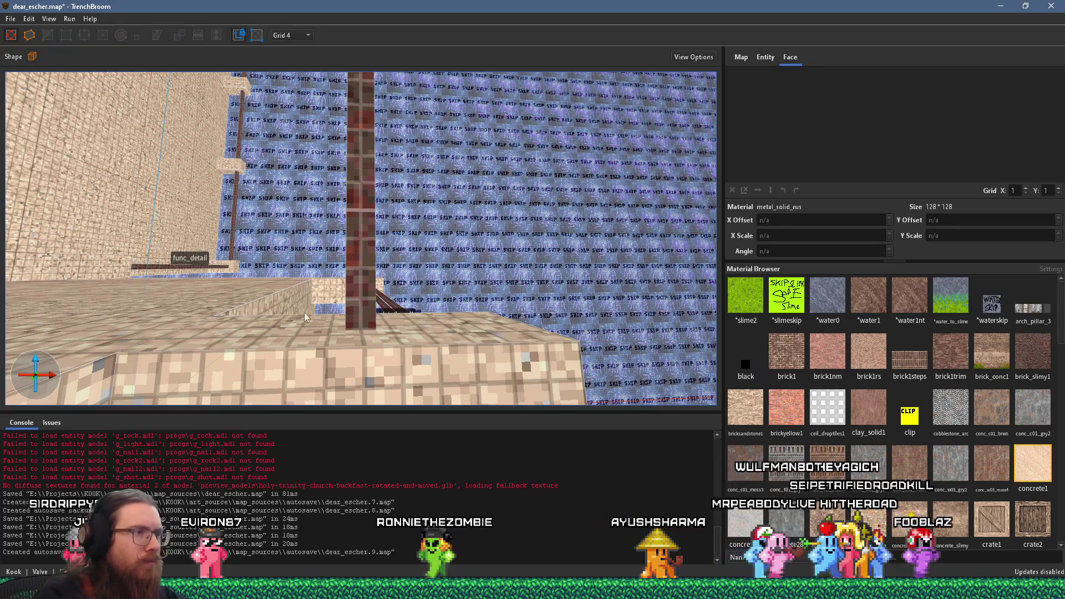
scroll(298, 310, up, 3)
click(358, 244)
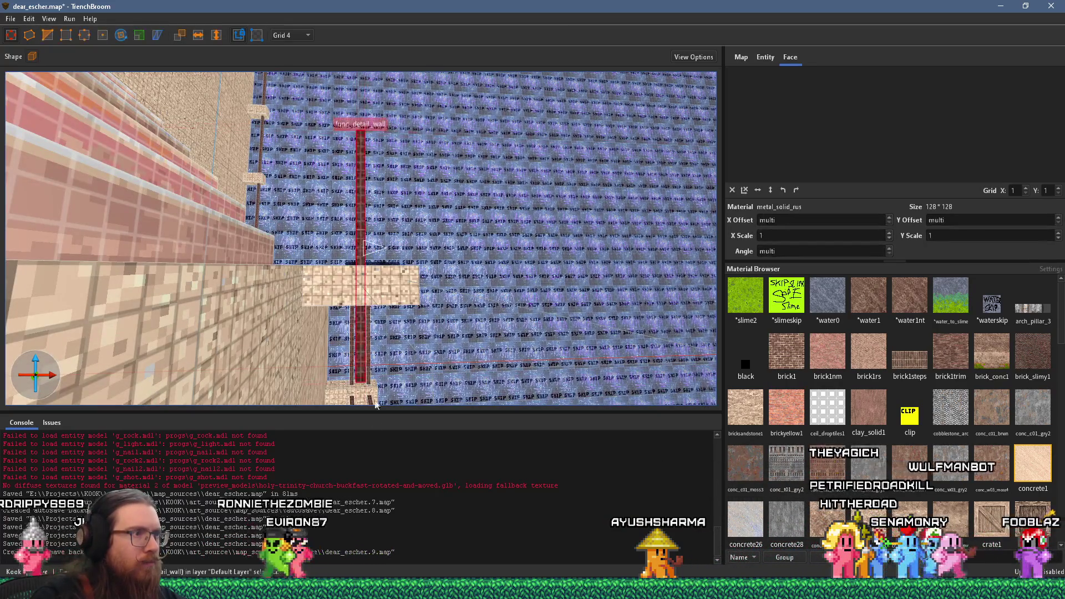
drag(364, 397, 361, 279)
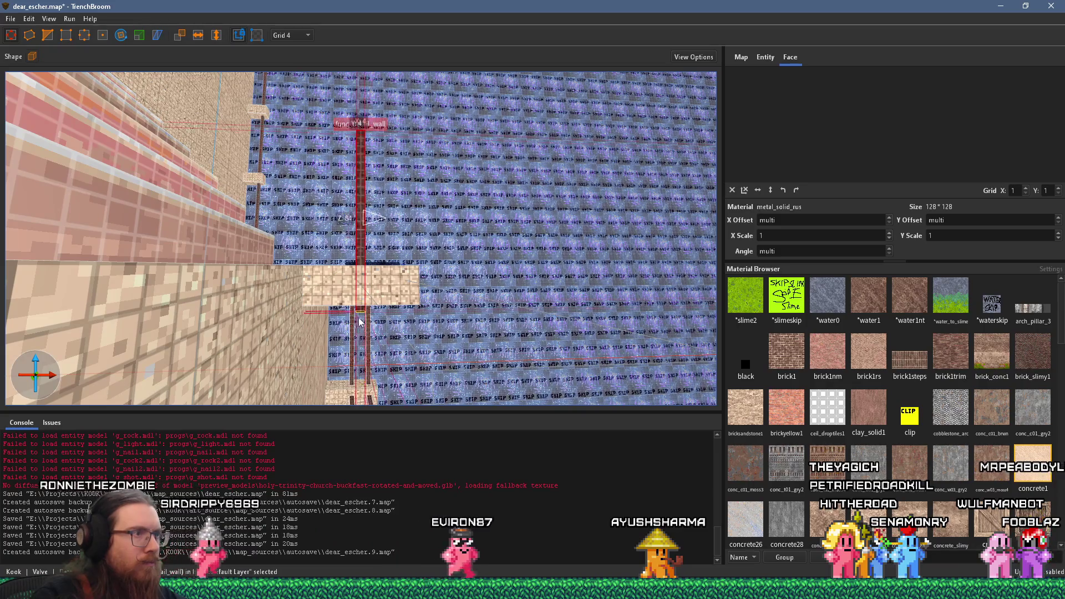
Rotate the vertical beam into a 315° diagonal railing
scroll(363, 276, up, 3)
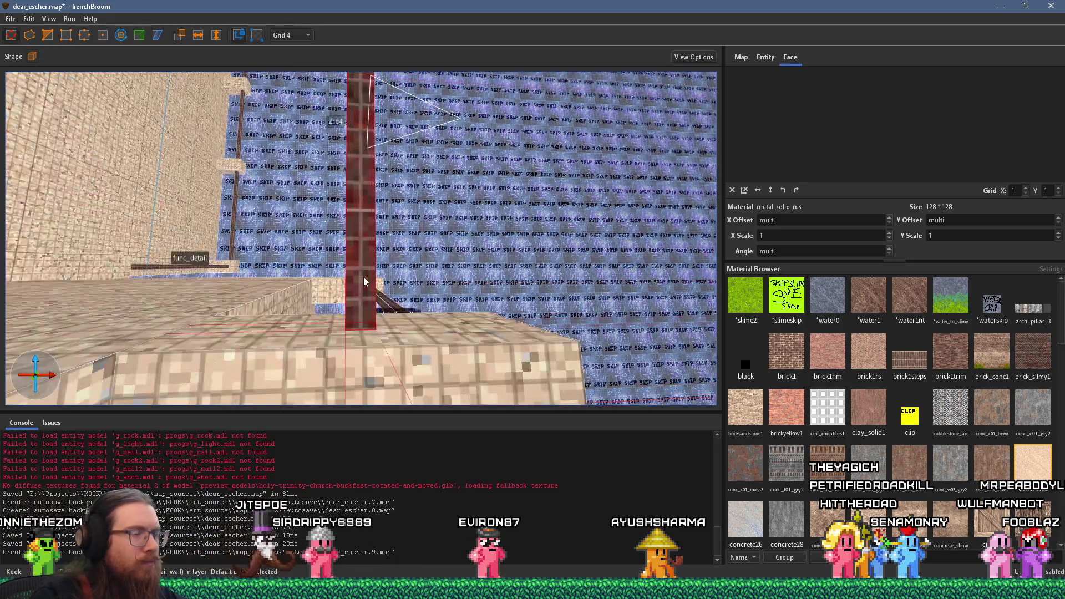
click(120, 34)
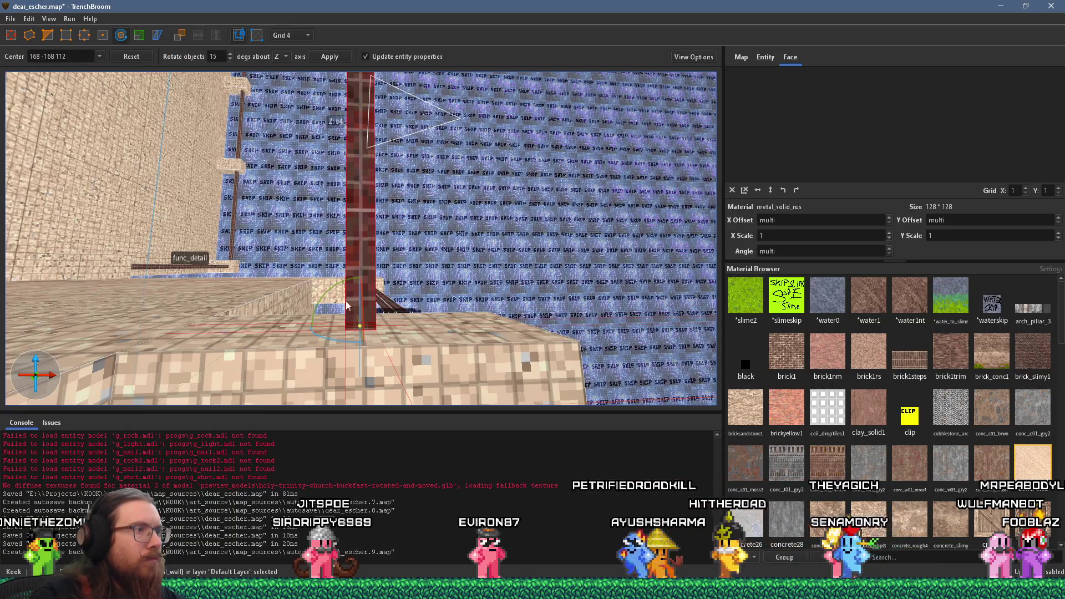
click(335, 283)
click(356, 306)
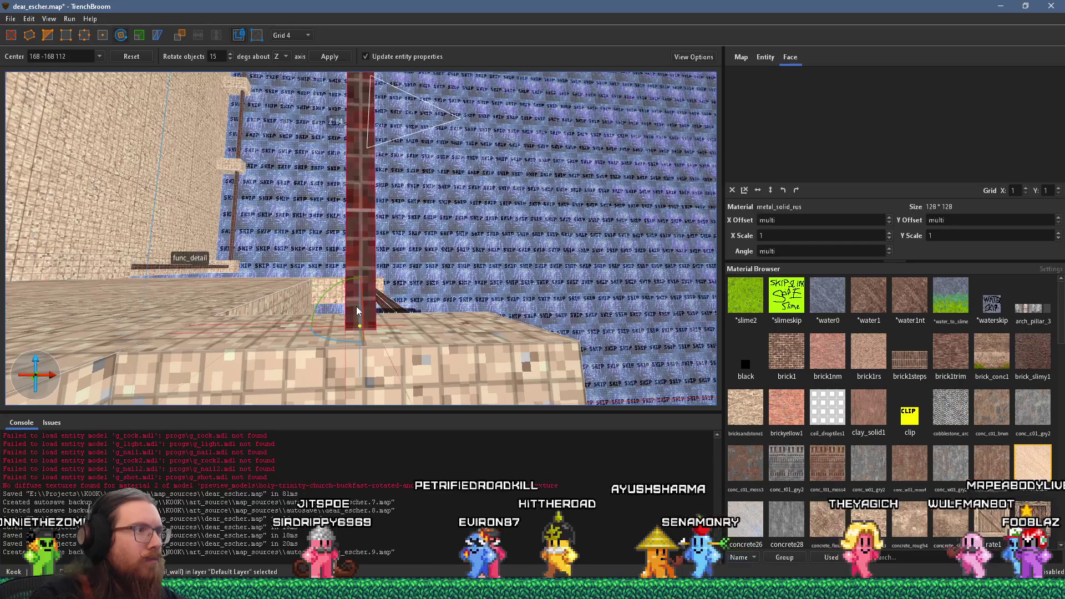
mouse_move(343, 282)
mouse_down()
mouse_move(304, 298)
mouse_move(218, 261)
mouse_move(251, 262)
mouse_move(271, 302)
mouse_move(230, 204)
mouse_up()
click(11, 35)
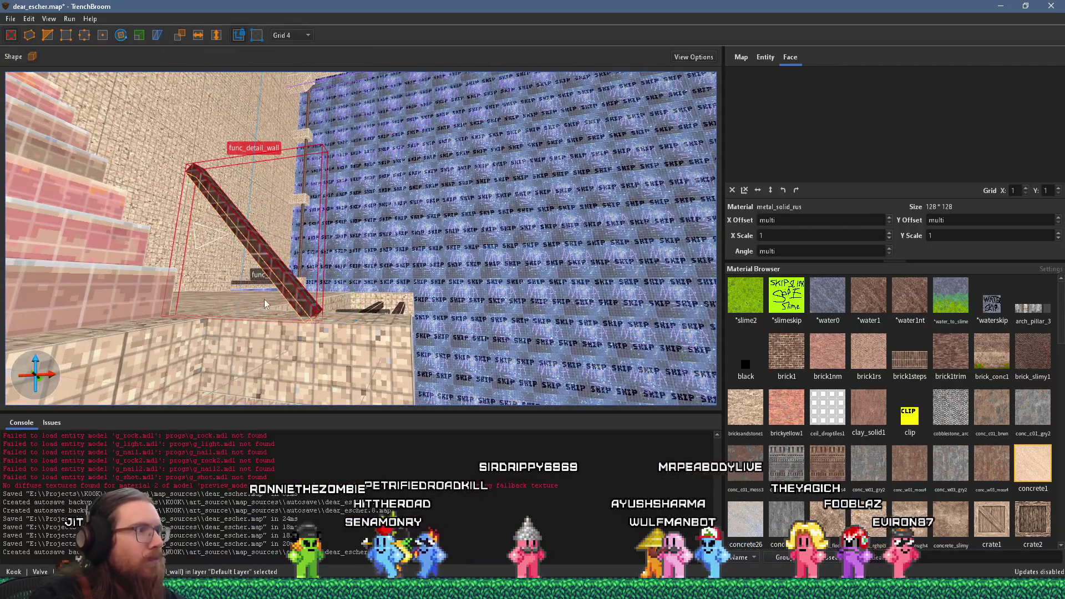
Choose Grid 16 and view the stairs and diagonal beam from the side
drag(52, 84, 199, 168)
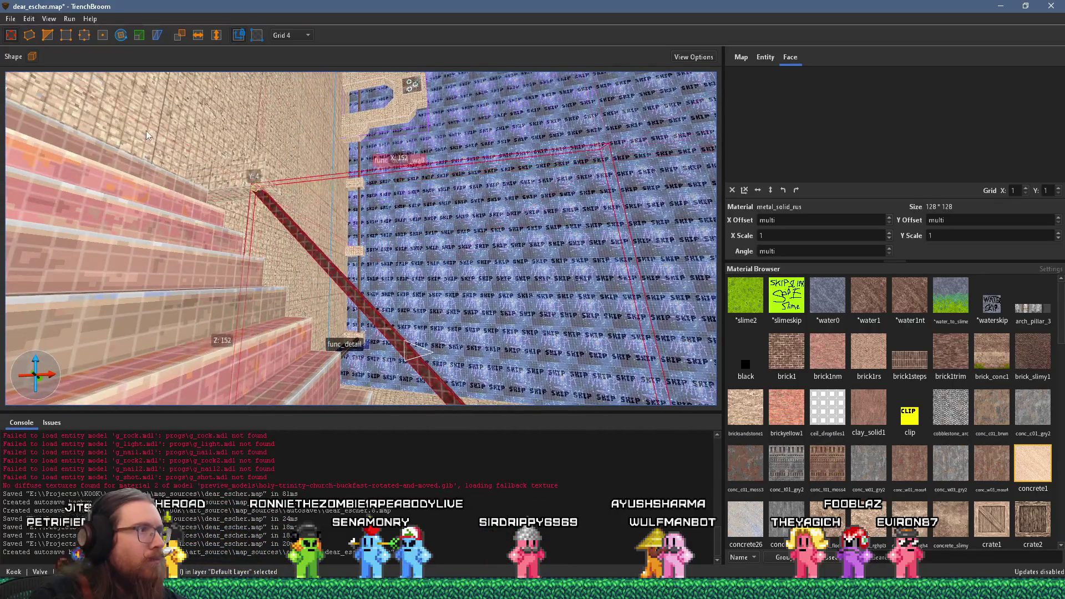
drag(146, 131, 158, 118)
click(291, 35)
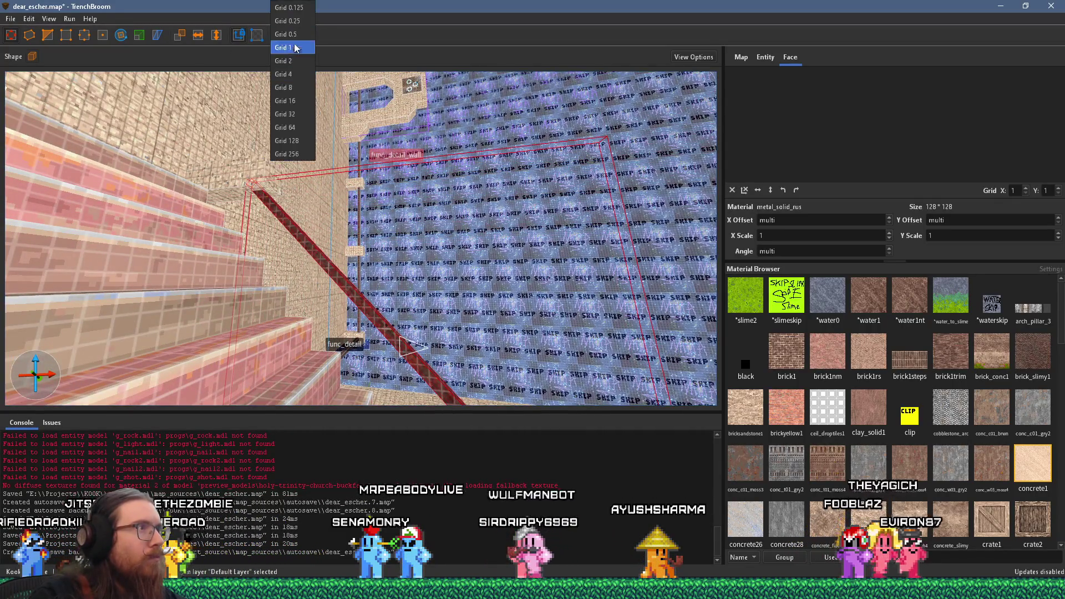
click(300, 100)
mouse_move(301, 99)
mouse_down()
mouse_move(286, 188)
mouse_move(271, 197)
mouse_move(237, 177)
mouse_move(262, 219)
mouse_up()
mouse_move(264, 167)
mouse_down()
mouse_move(34, 100)
mouse_move(96, 256)
mouse_move(190, 178)
mouse_move(275, 191)
mouse_move(239, 230)
mouse_move(323, 259)
mouse_move(399, 320)
mouse_move(335, 261)
mouse_move(291, 257)
mouse_move(277, 299)
mouse_up()
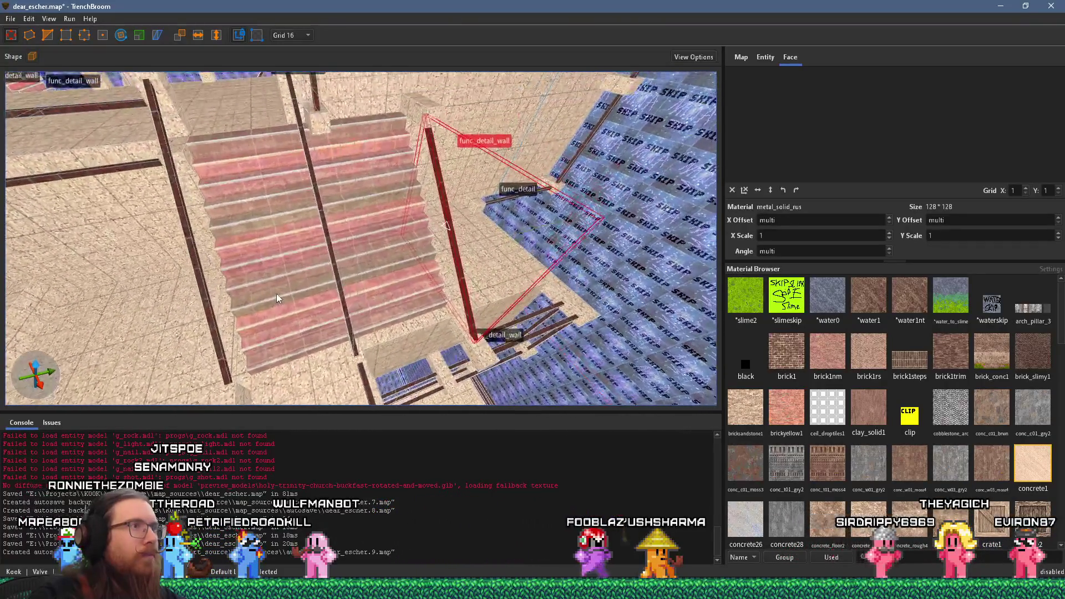
Move the vertical post along the stairs until it sits against the staircase edge
click(343, 291)
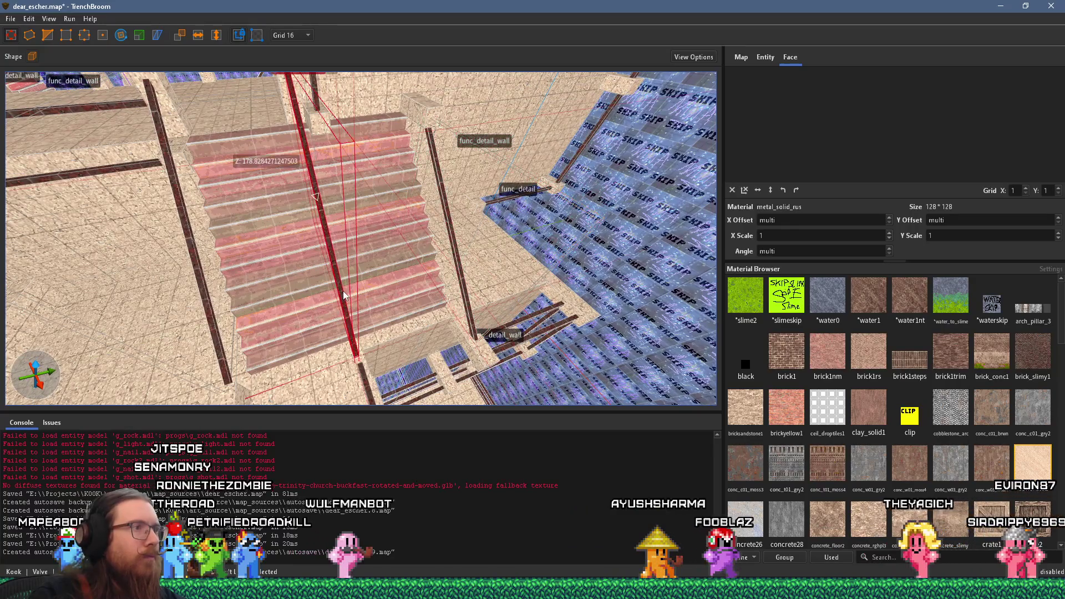
ctrl+click(216, 335)
key(Escape)
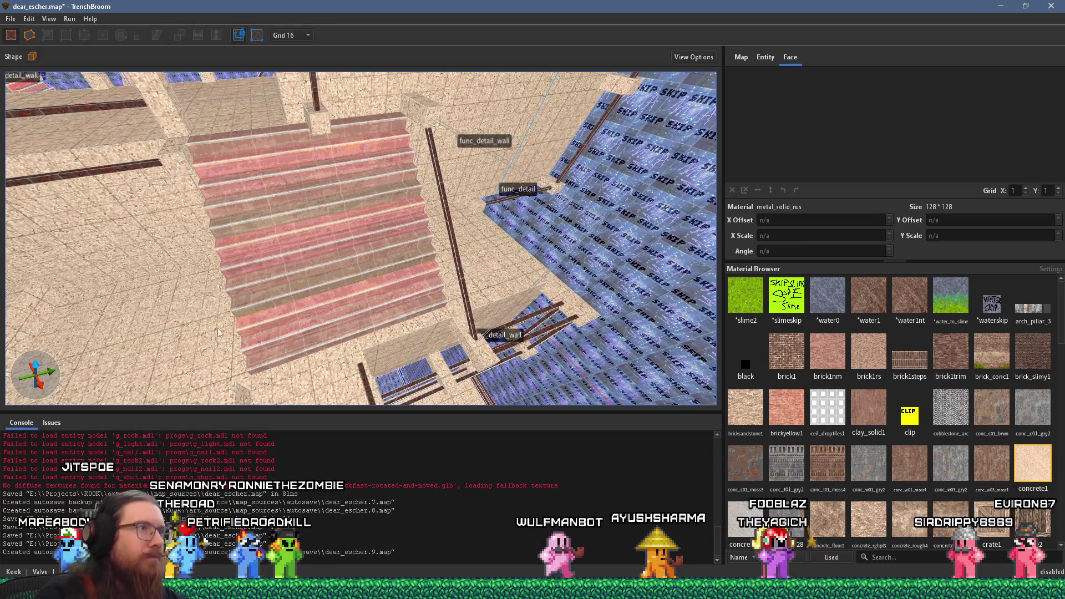
scroll(391, 270, up, 3)
drag(398, 268, 205, 220)
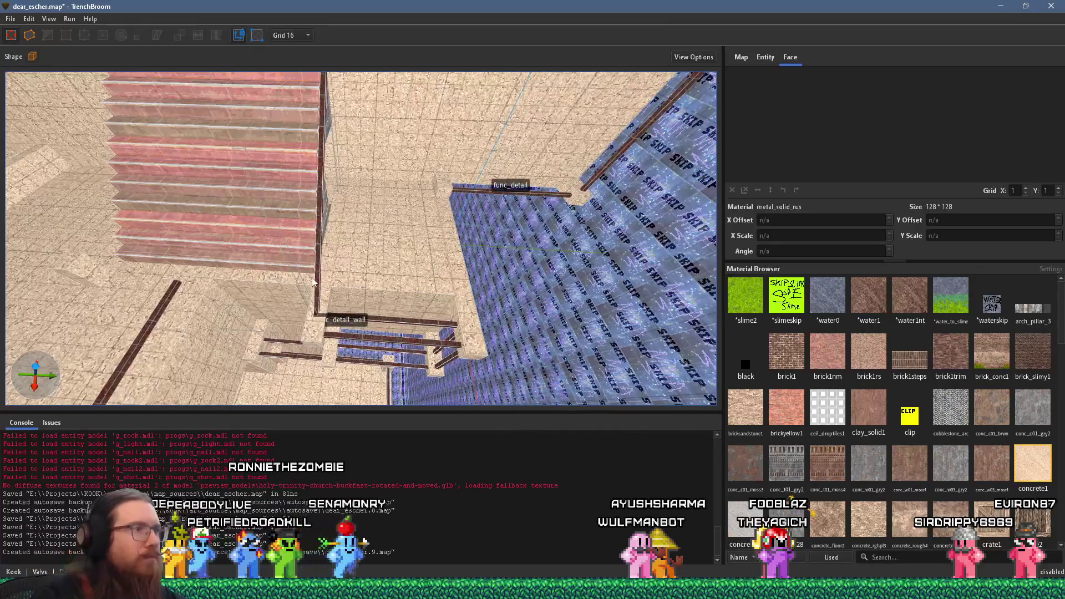
mouse_move(316, 282)
mouse_down()
mouse_move(188, 270)
mouse_move(400, 328)
mouse_move(295, 318)
mouse_up()
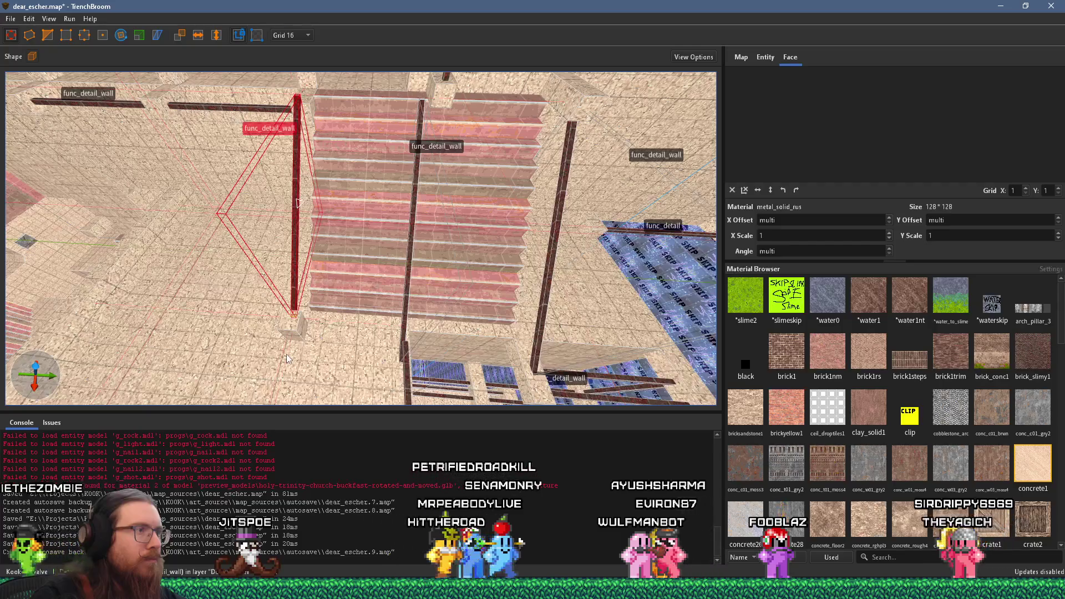
scroll(296, 364, down, 2)
drag(297, 365, 240, 231)
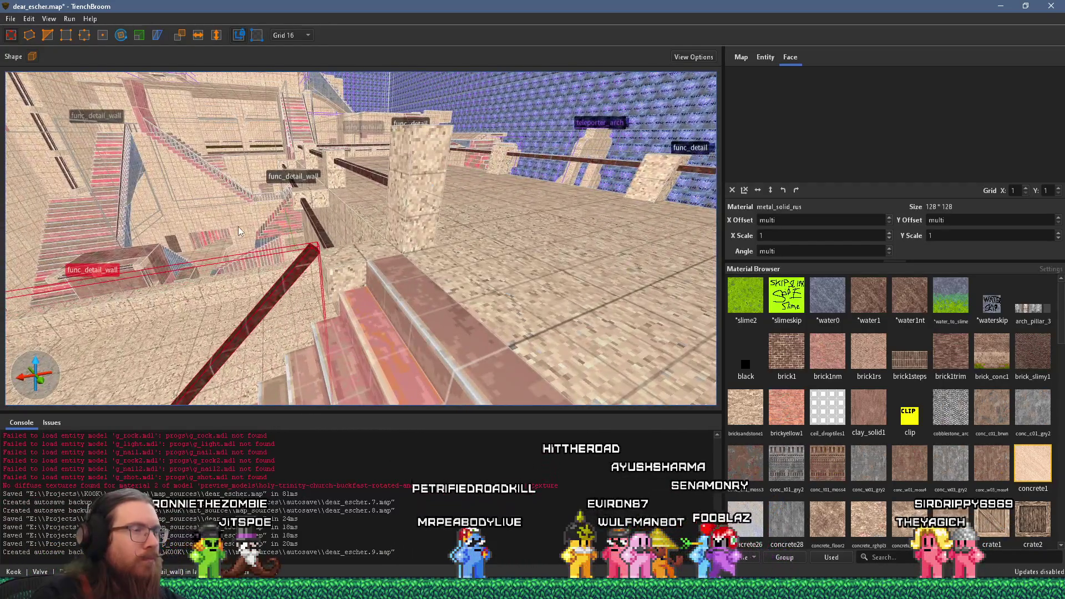
Move the railing beam up, narrow the concrete block from 48 to 32, and reselect the handrail
mouse_move(318, 251)
mouse_down()
mouse_move(421, 146)
mouse_move(369, 210)
mouse_move(424, 204)
mouse_move(381, 215)
mouse_move(372, 194)
mouse_move(398, 181)
mouse_up()
click(319, 248)
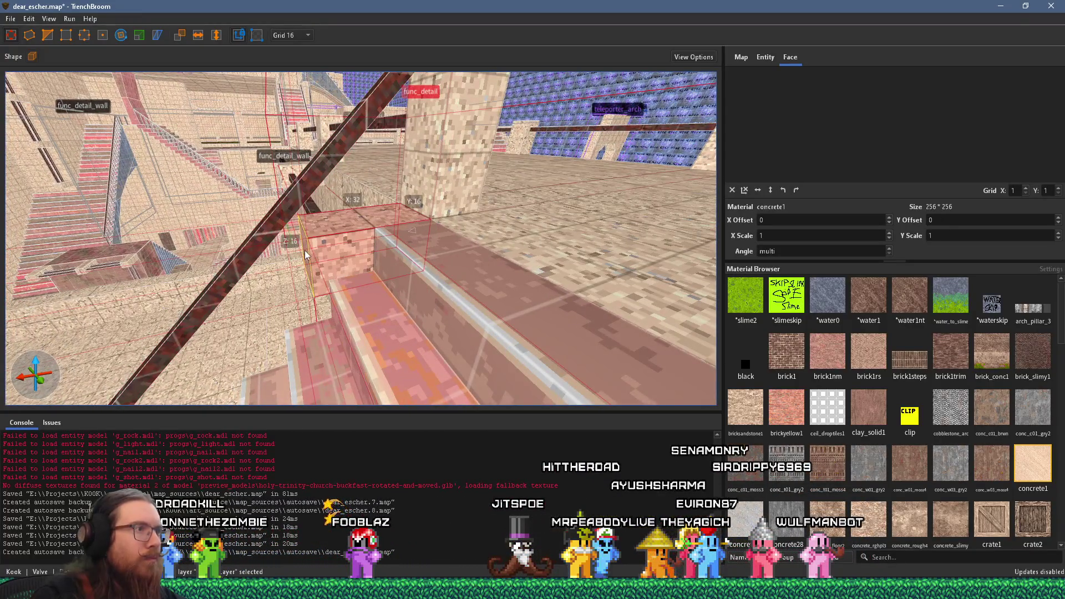
mouse_move(206, 284)
mouse_down()
mouse_move(314, 274)
mouse_move(394, 186)
mouse_move(531, 325)
mouse_move(368, 174)
mouse_up()
key(Escape)
click(394, 187)
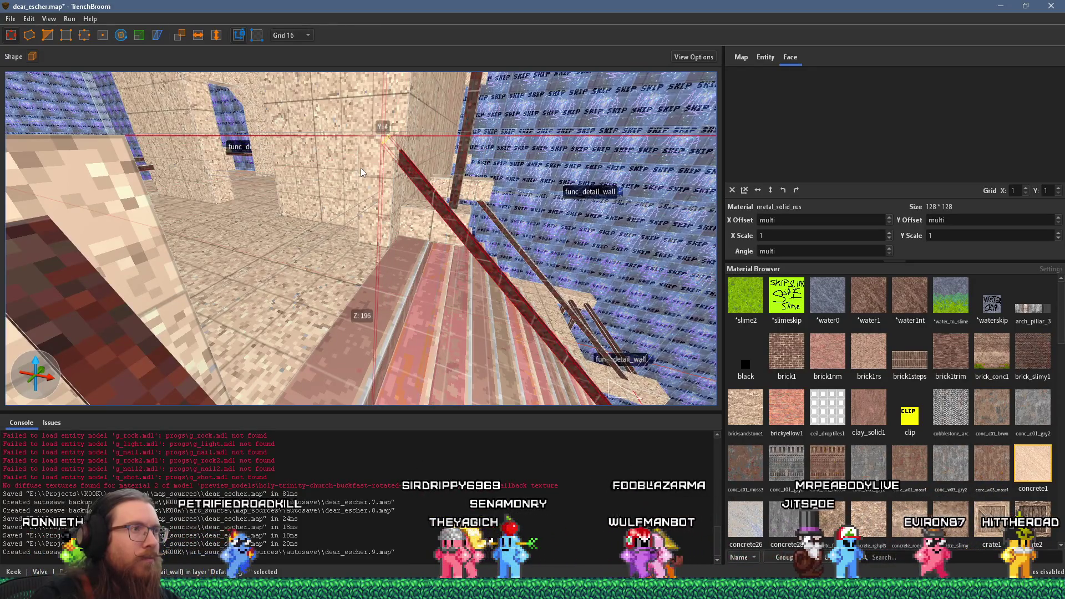
Set the grid to 4 units and turn the view so the staircase is on the right
scroll(375, 182, up, 6)
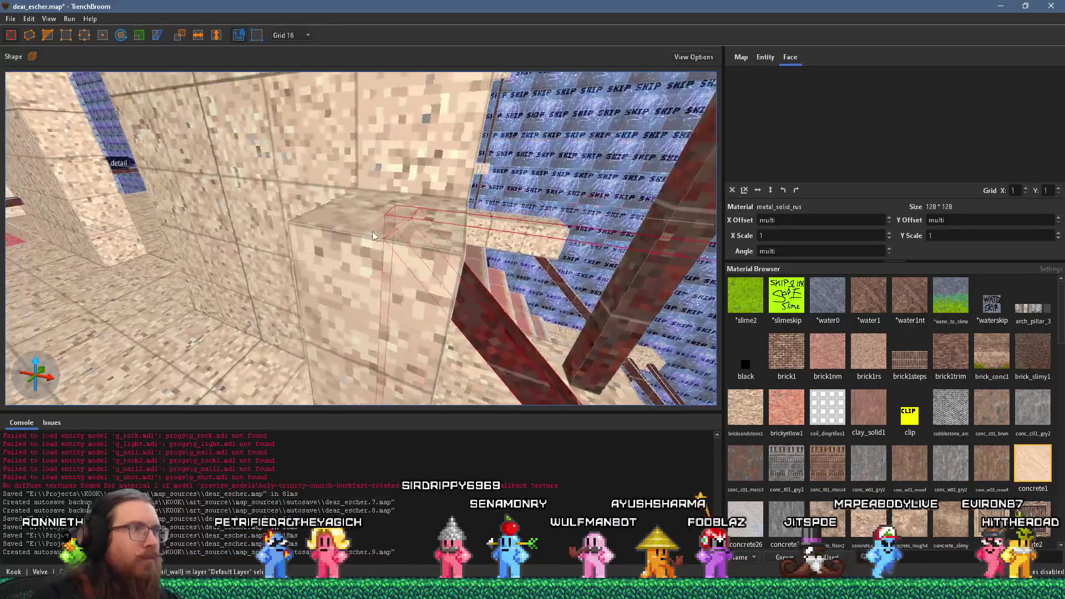
scroll(377, 228, up, 2)
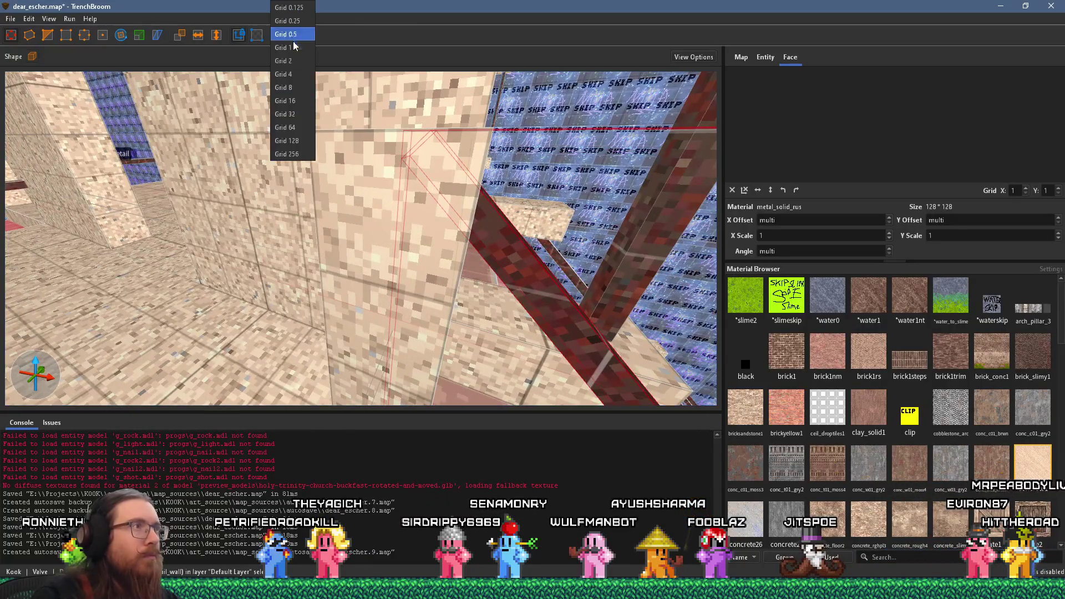
click(286, 74)
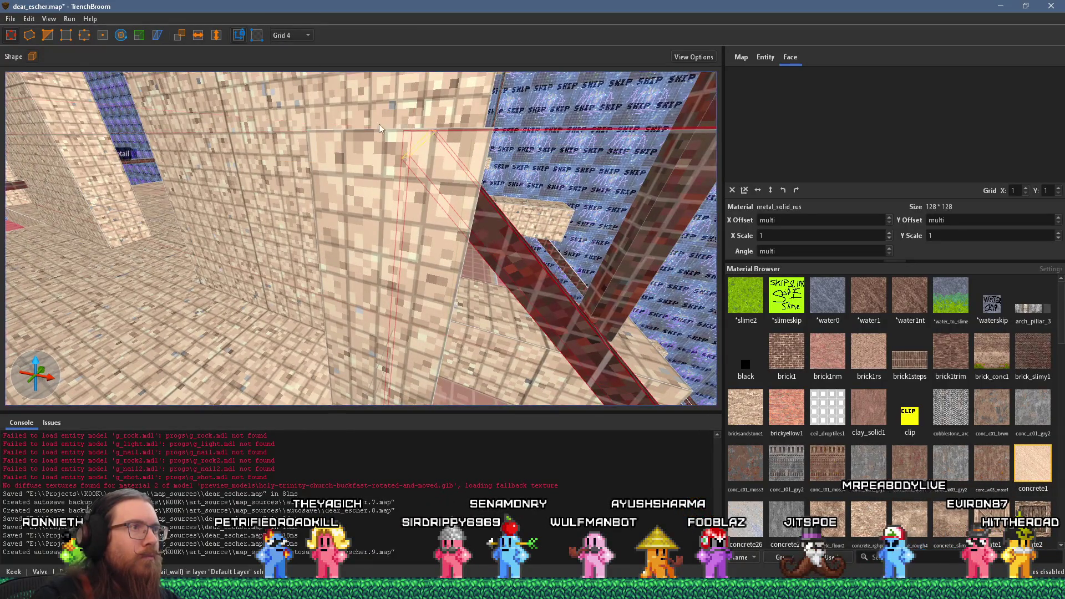
scroll(443, 203, down, 8)
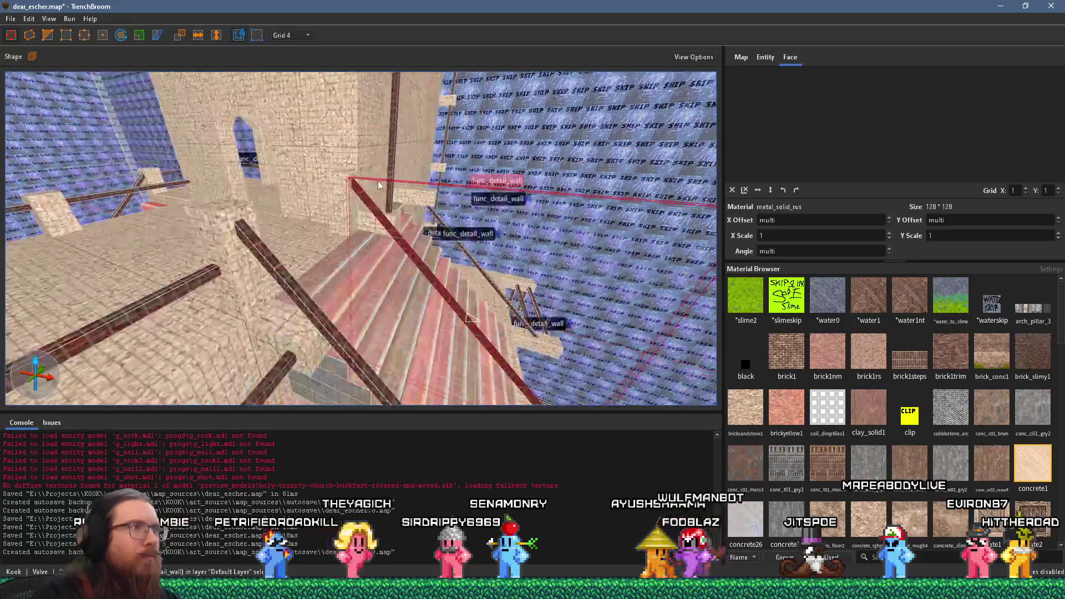
scroll(277, 269, up, 2)
scroll(308, 219, up, 5)
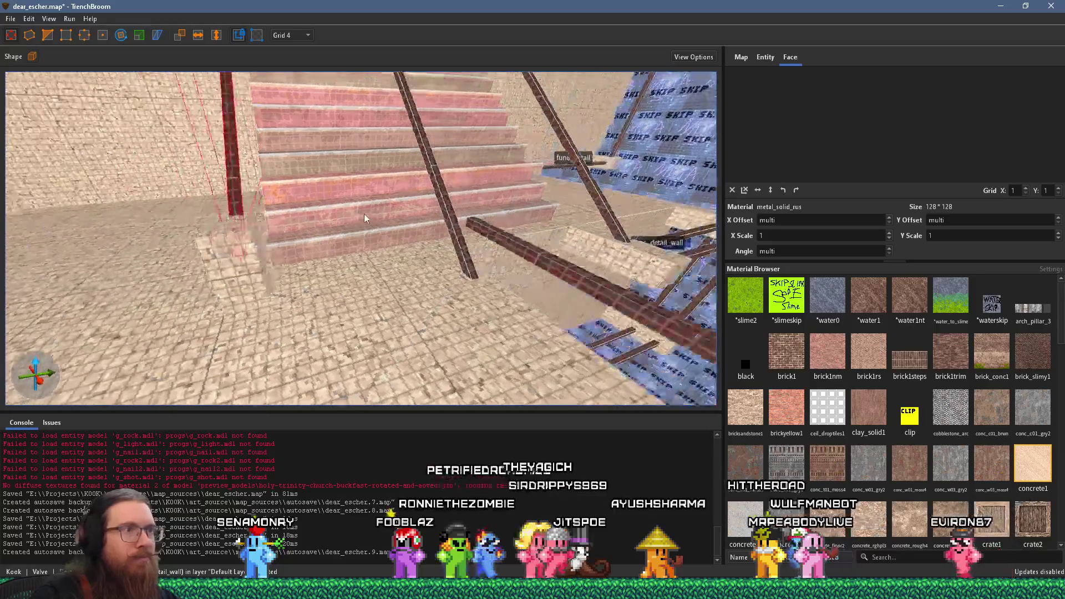
drag(308, 219, 340, 233)
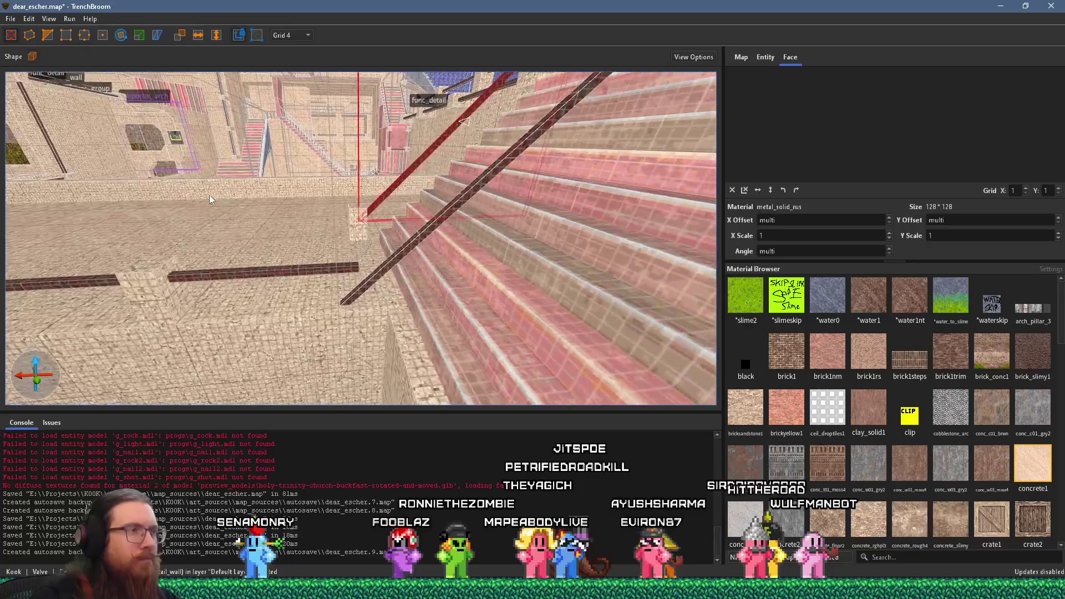
Choose Grid 16, cancel a half-drawn floor block, and reselect the diagonal railing
click(355, 230)
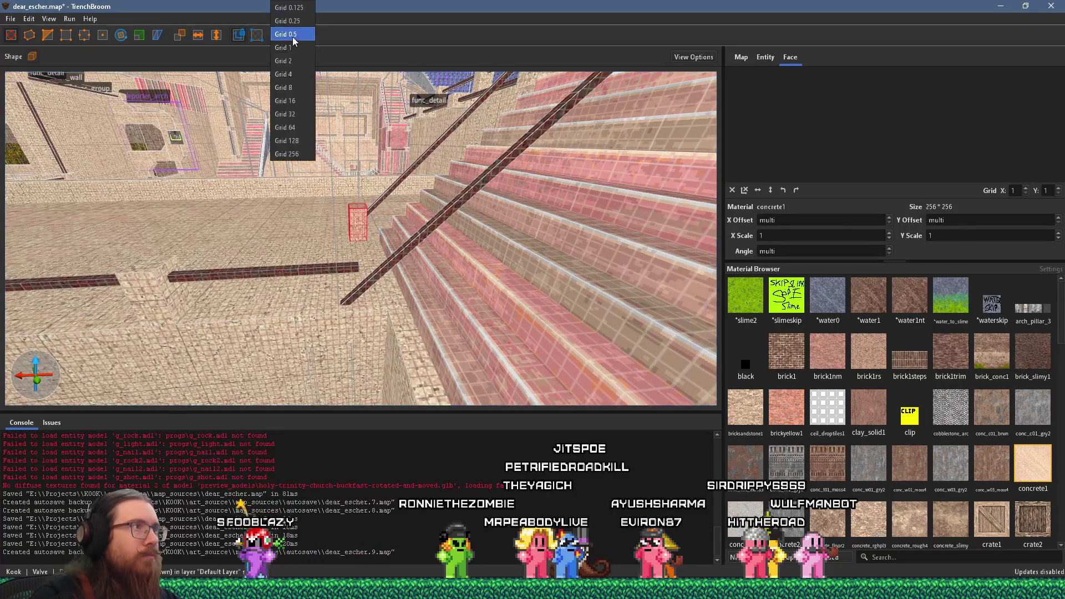
click(301, 101)
mouse_move(181, 300)
mouse_down()
mouse_move(384, 307)
mouse_move(355, 306)
mouse_up()
key(Escape)
click(353, 299)
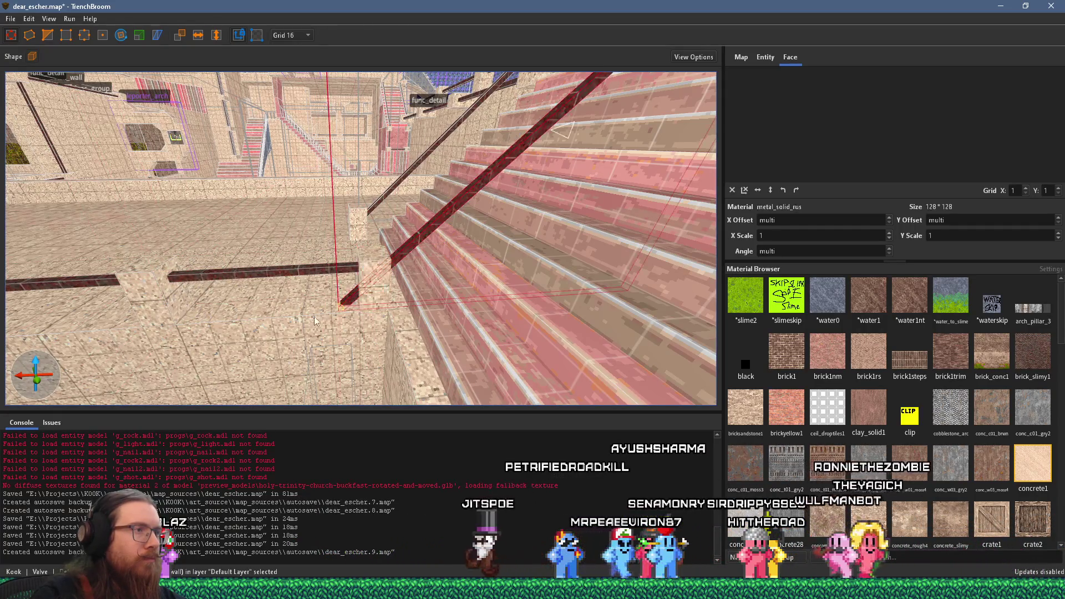
scroll(357, 313, down, 10)
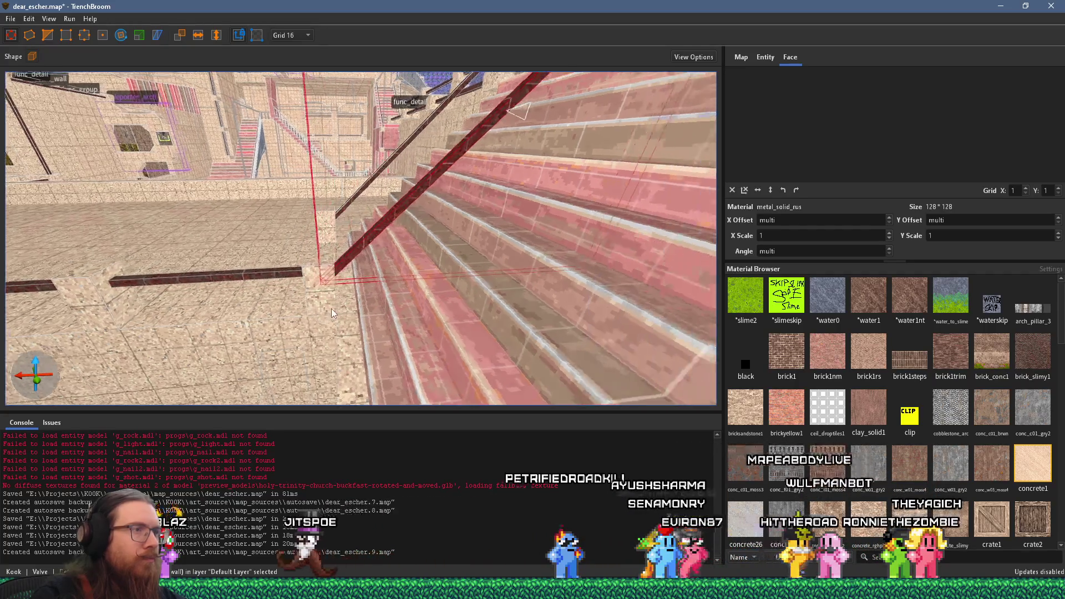
key(Escape)
scroll(357, 288, up, 10)
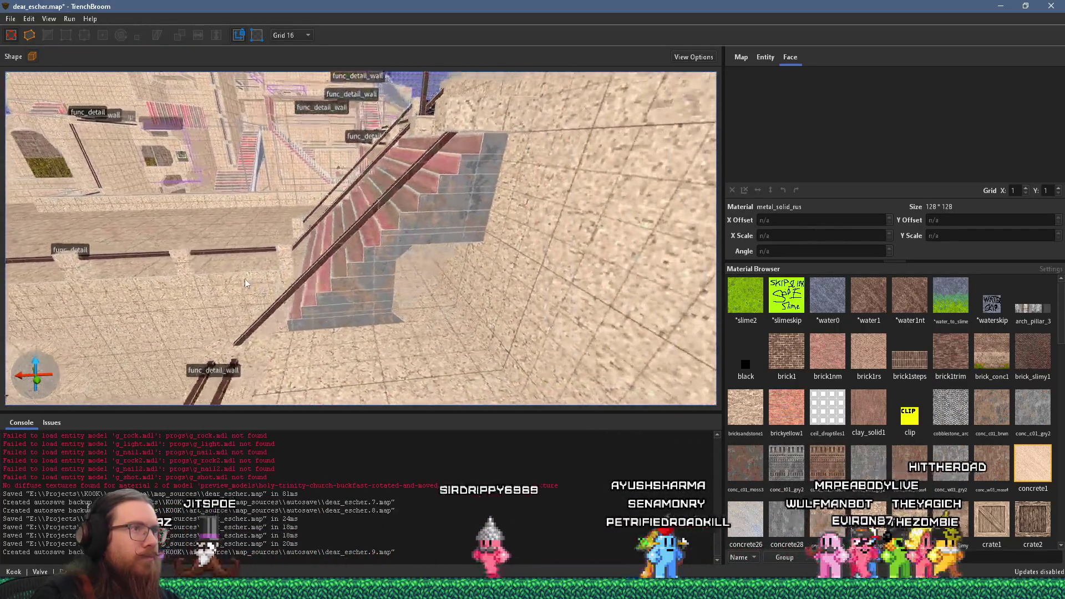
scroll(271, 202, down, 10)
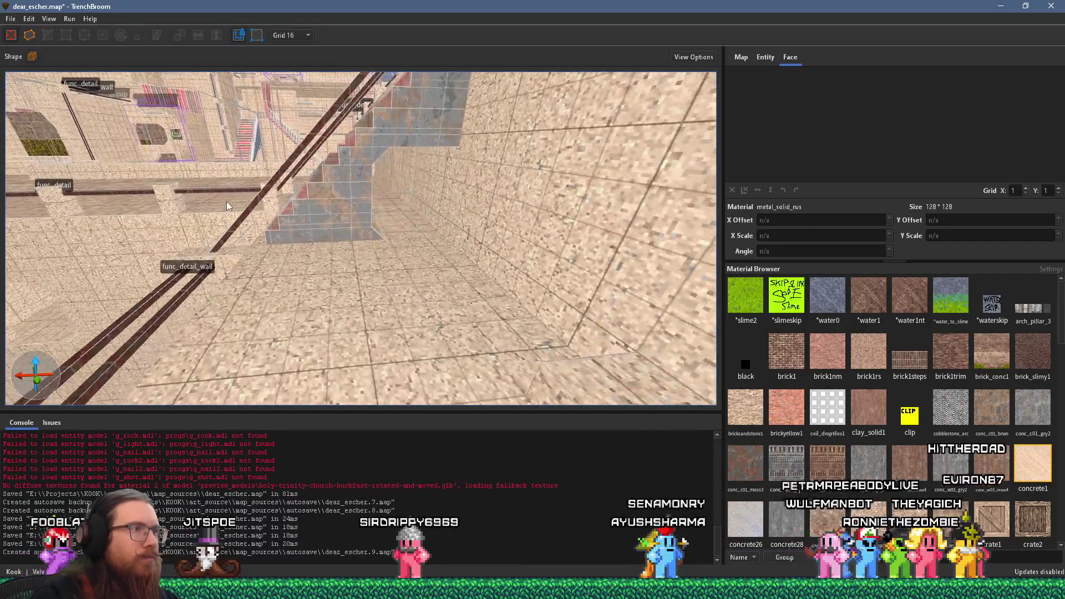
scroll(448, 260, up, 5)
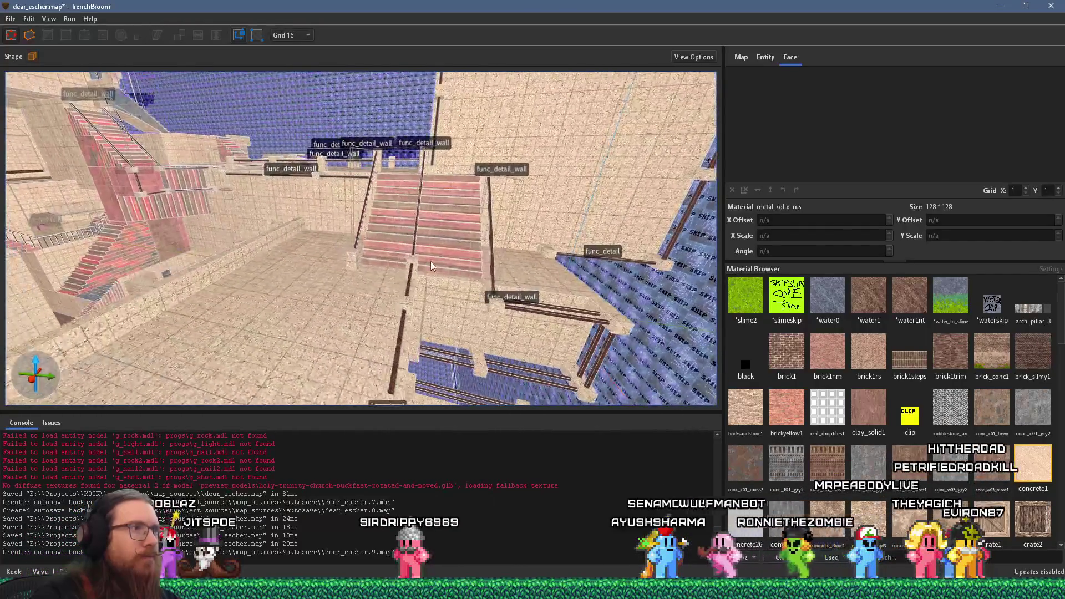
scroll(435, 254, up, 8)
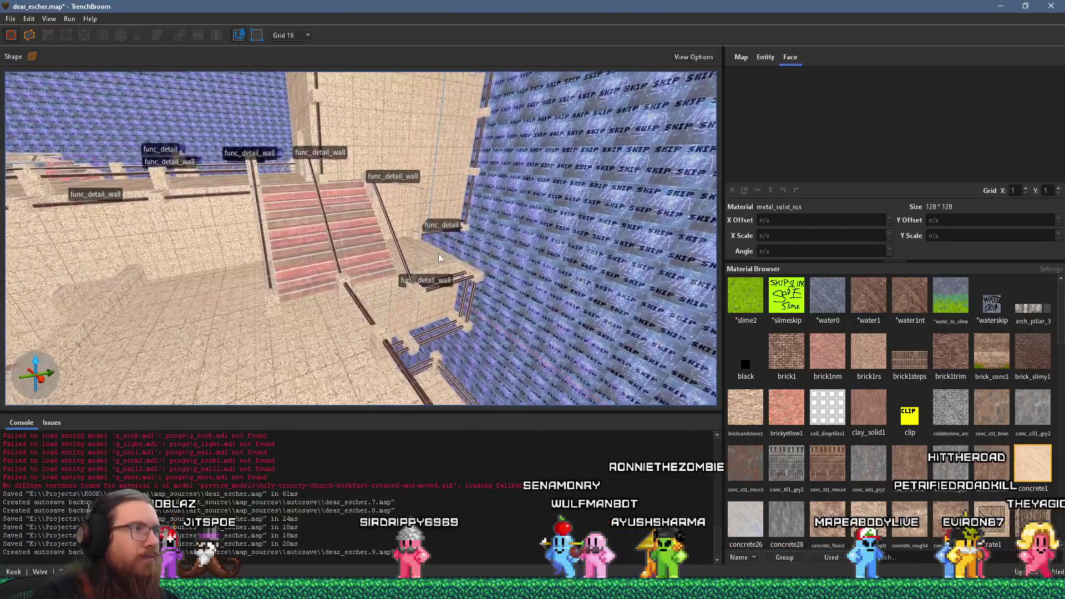
drag(374, 266, 576, 218)
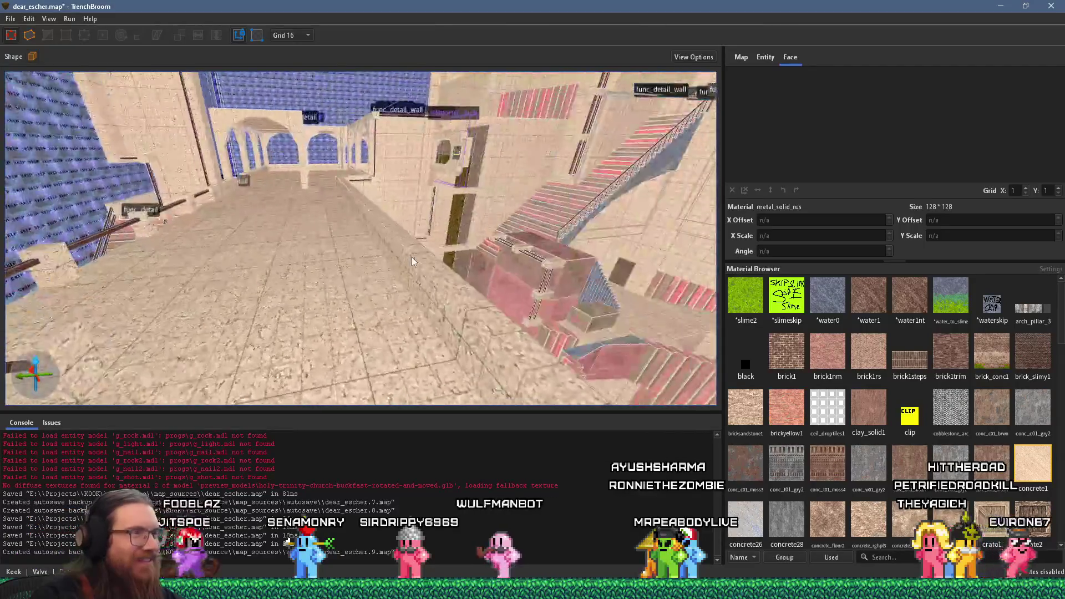
scroll(402, 220, down, 5)
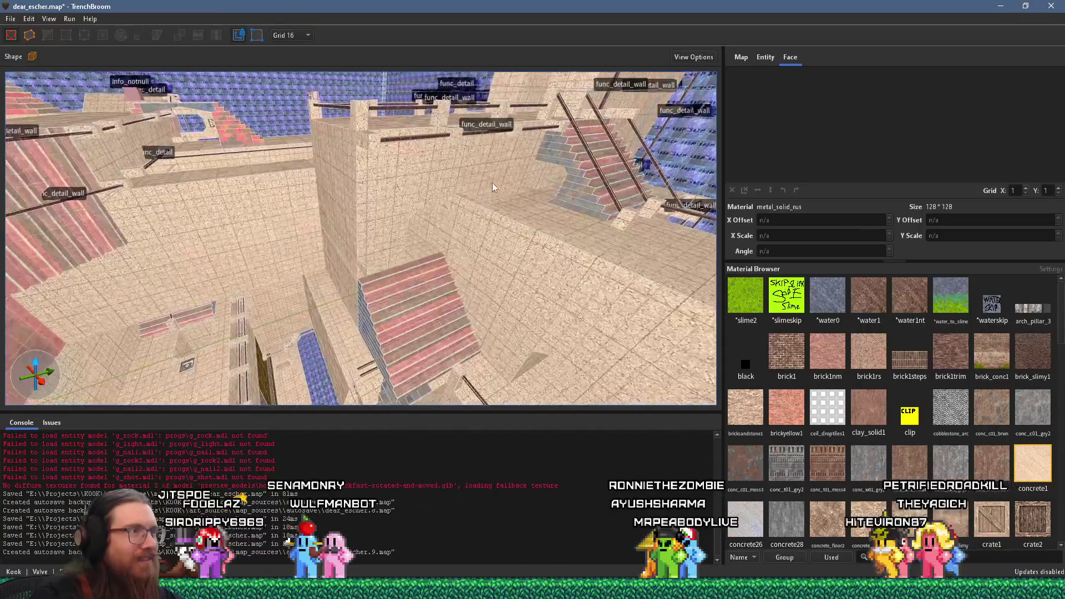
scroll(549, 182, up, 5)
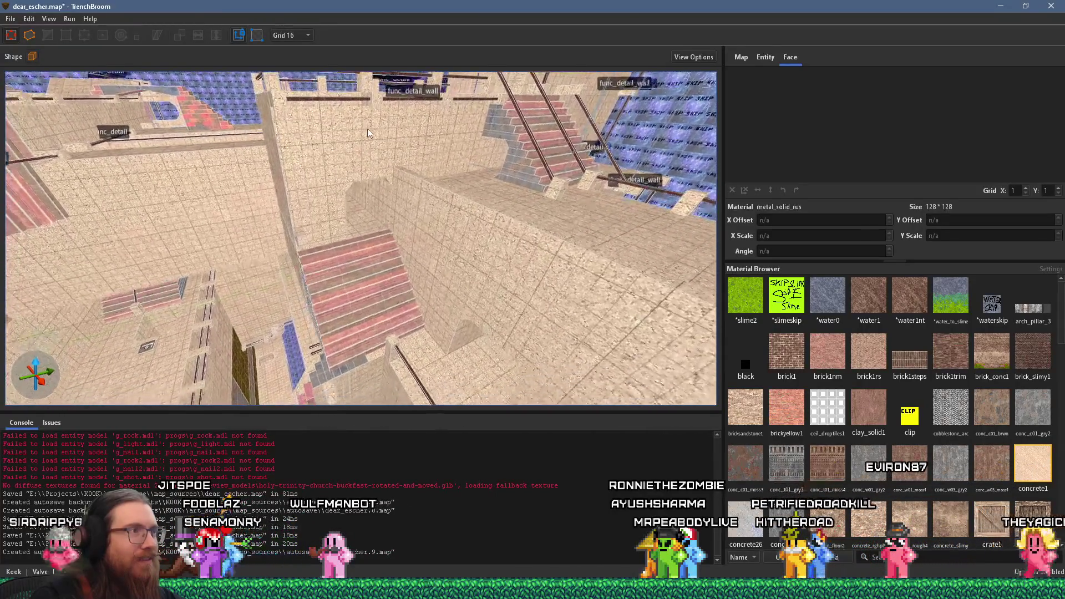
scroll(309, 261, up, 5)
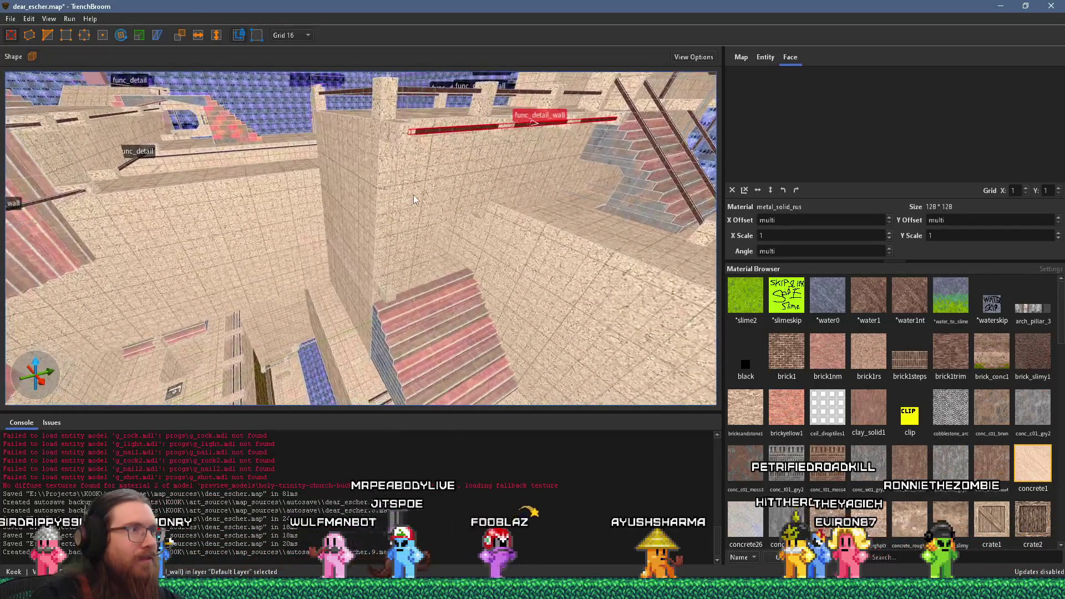
drag(350, 183, 433, 124)
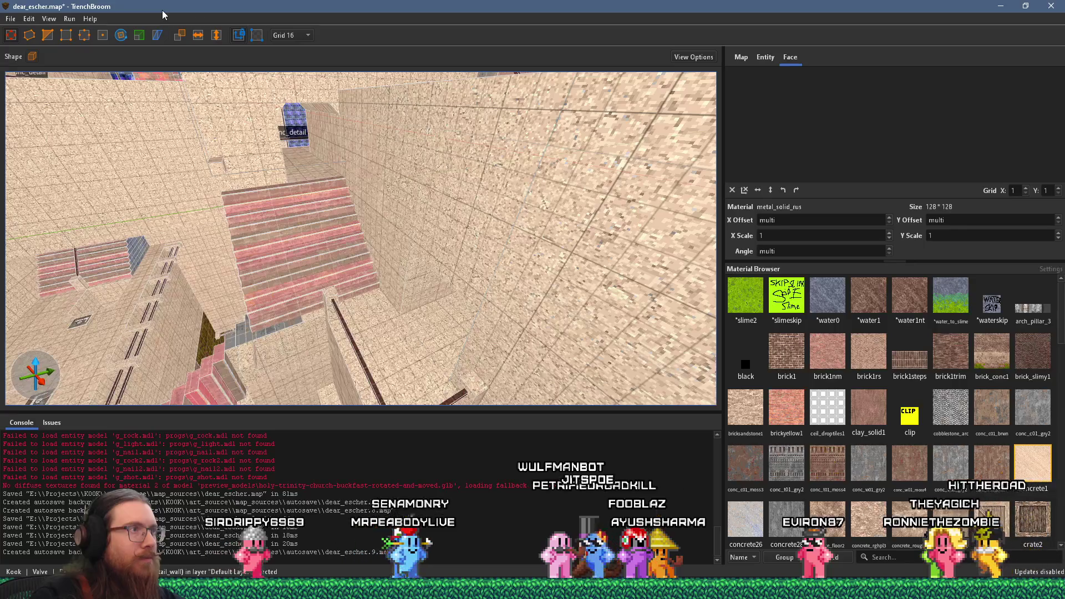
key(s)
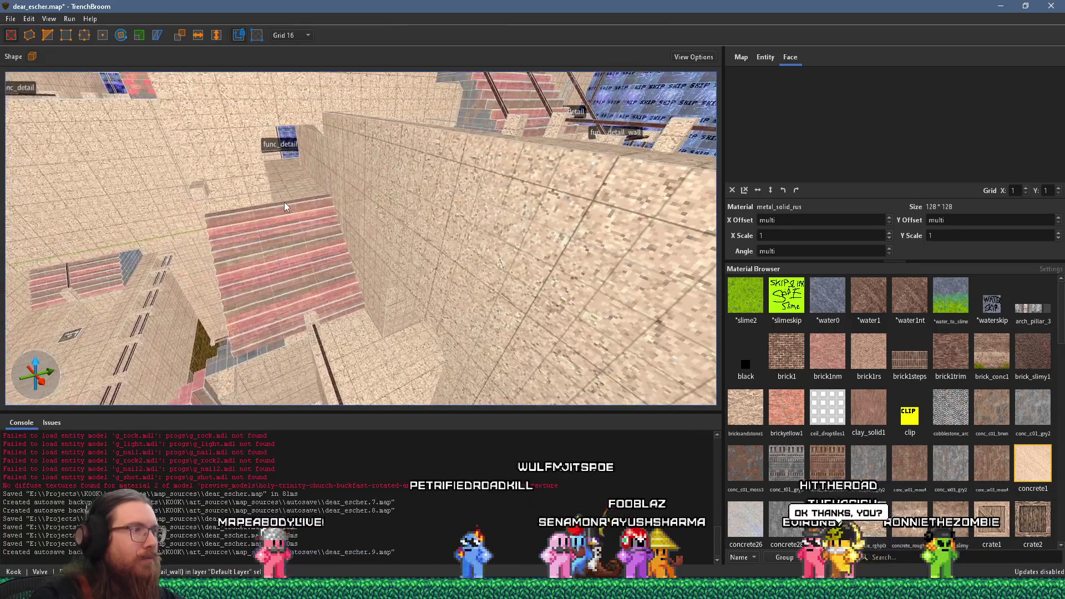
key(w)
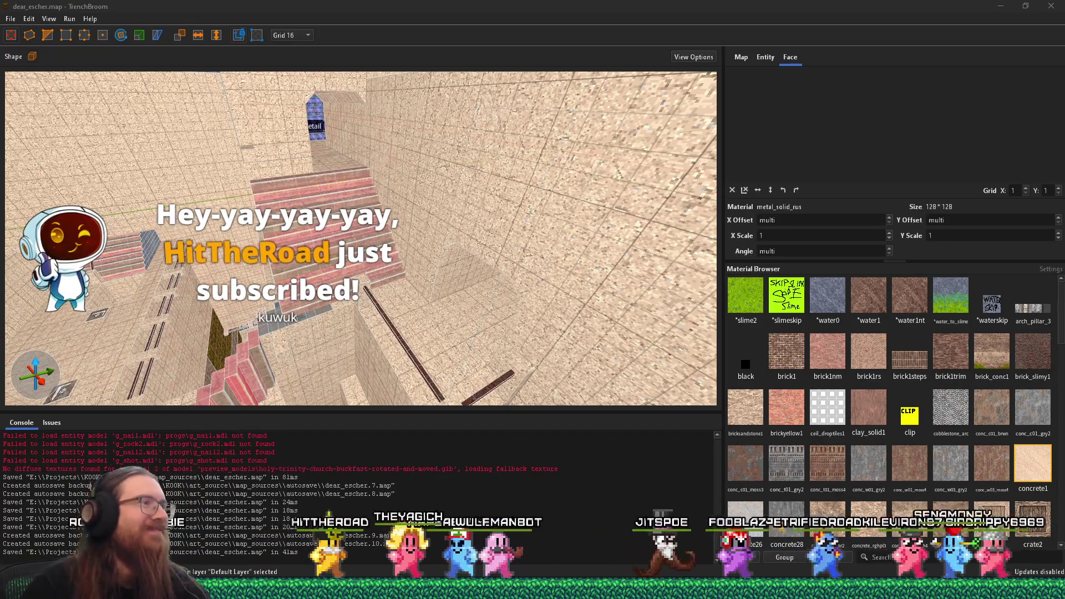
key(w)
Back the camera out for a wider overview of the stairs
key(s)
key(w)
scroll(852, 411, down, 10)
scroll(853, 411, down, 5)
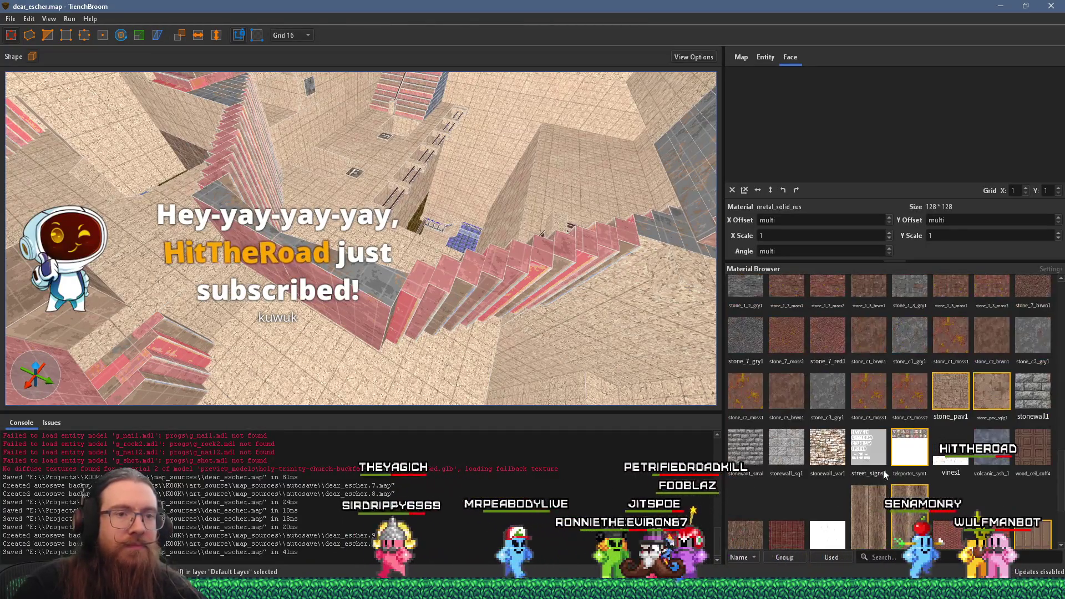
Filter the Material Browser with 'metal' and bring up the recent maps list
click(922, 553)
text(m)
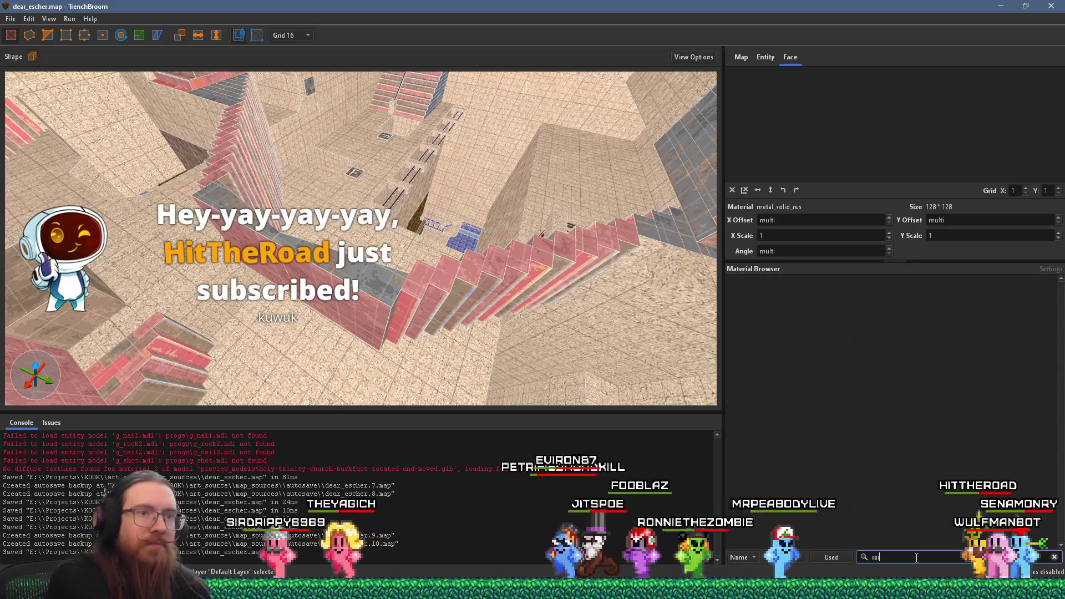
text(a)
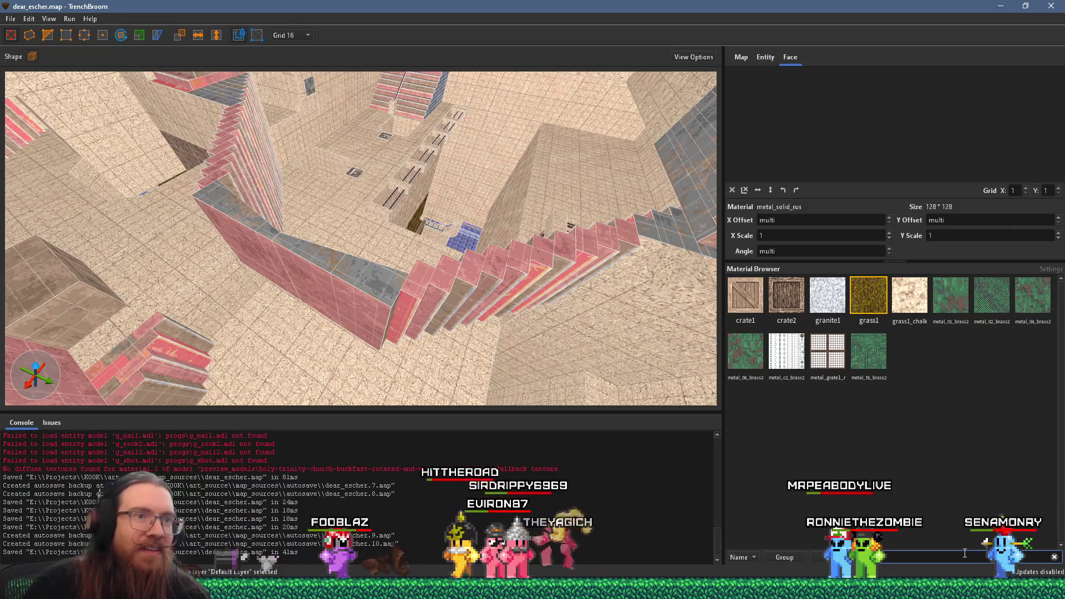
click(1053, 557)
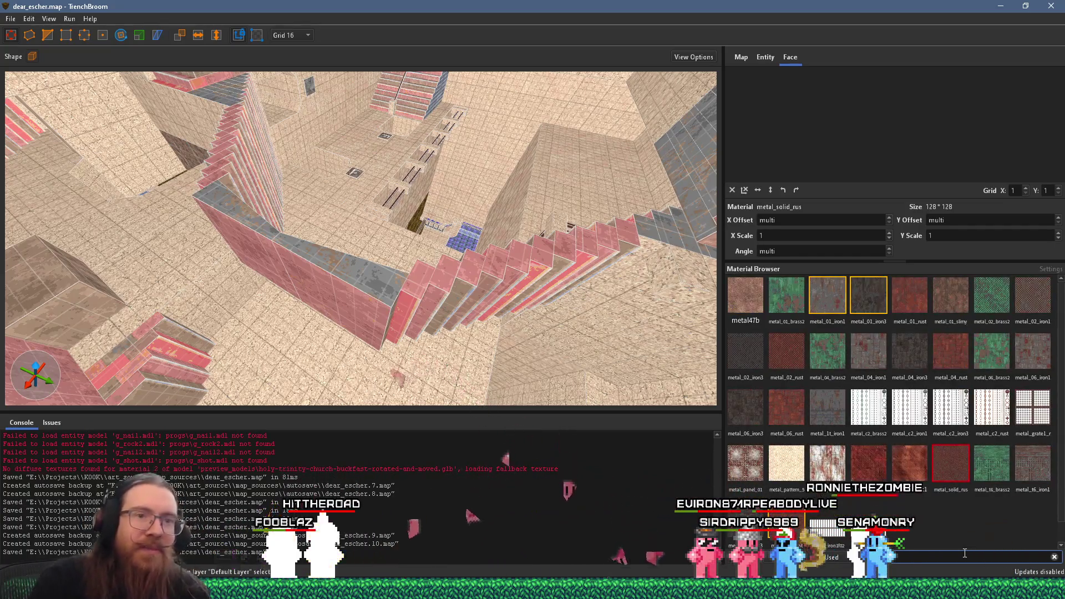
text(metal)
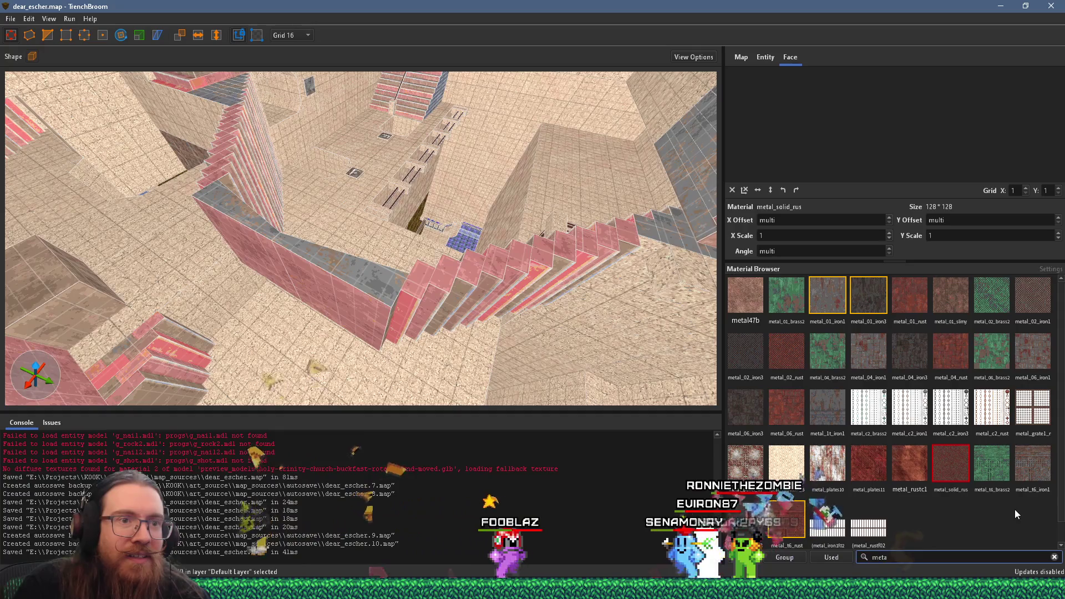
double_click(903, 556)
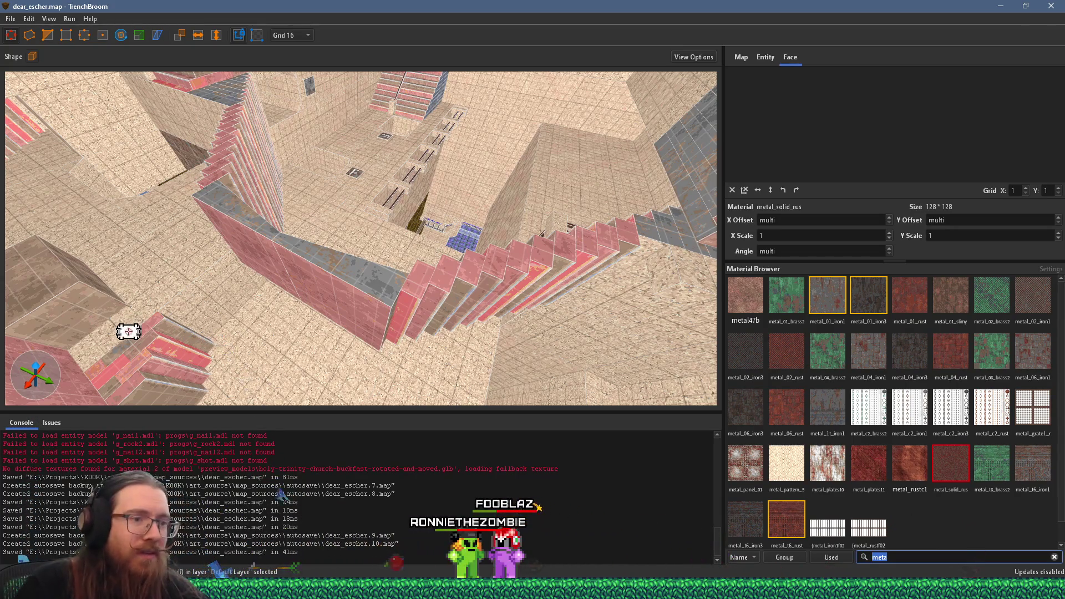
click(718, 535)
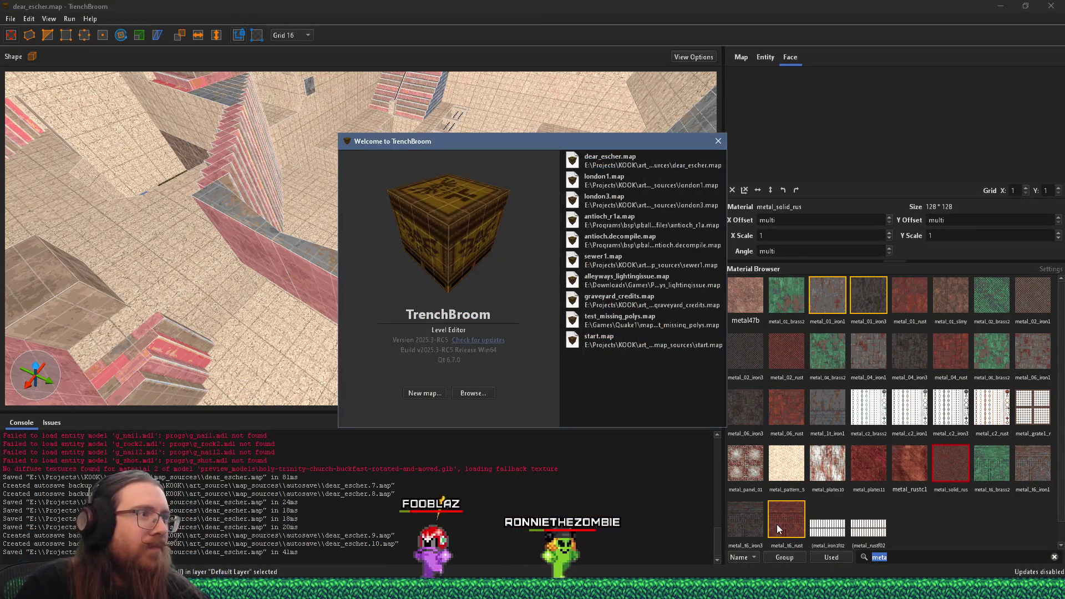
Open sewer1.map, inspect its right-hand railing's metal_railing1 texture, then return to dear_escher
double_click(614, 258)
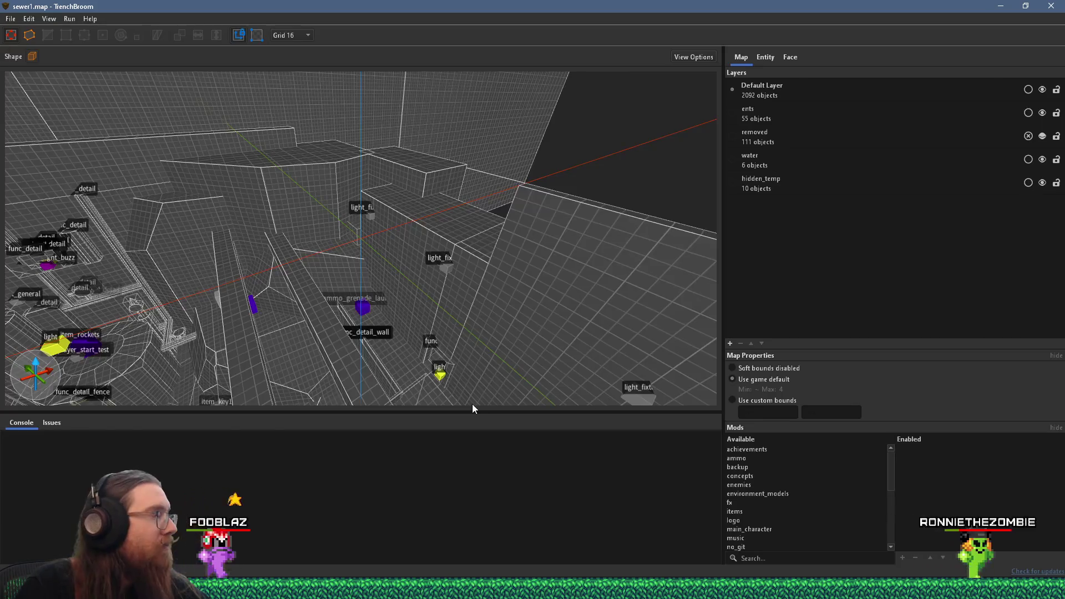
drag(473, 409, 519, 260)
click(520, 258)
click(791, 58)
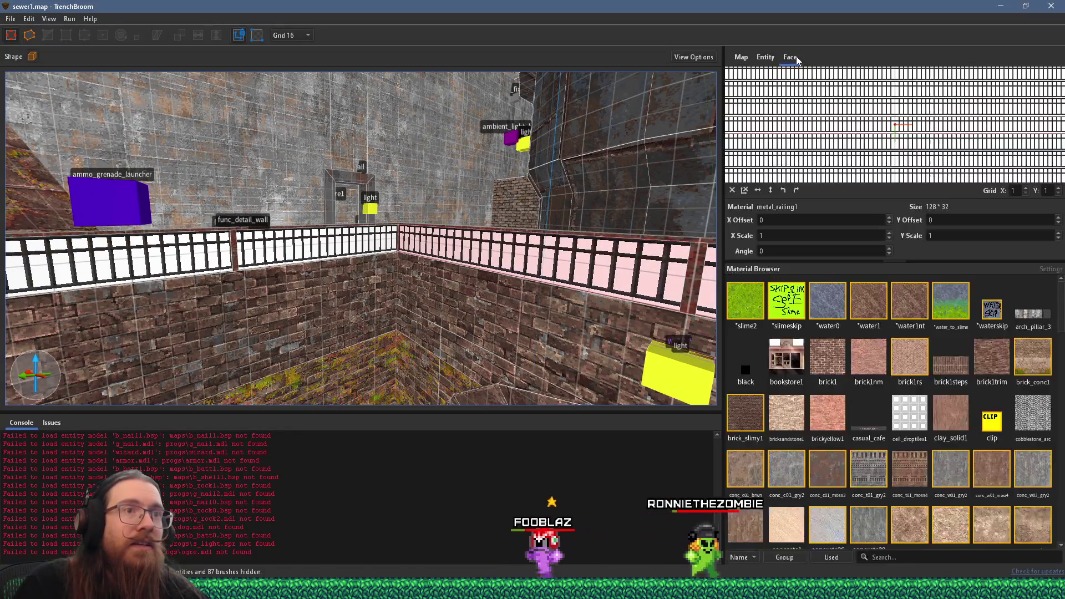
right_click(645, 279)
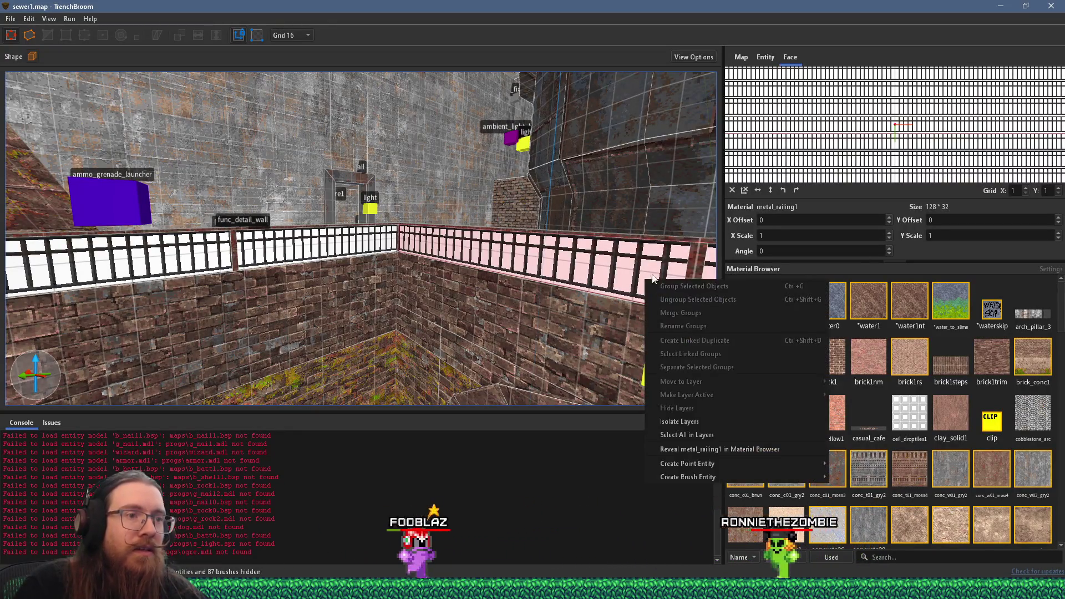
click(736, 449)
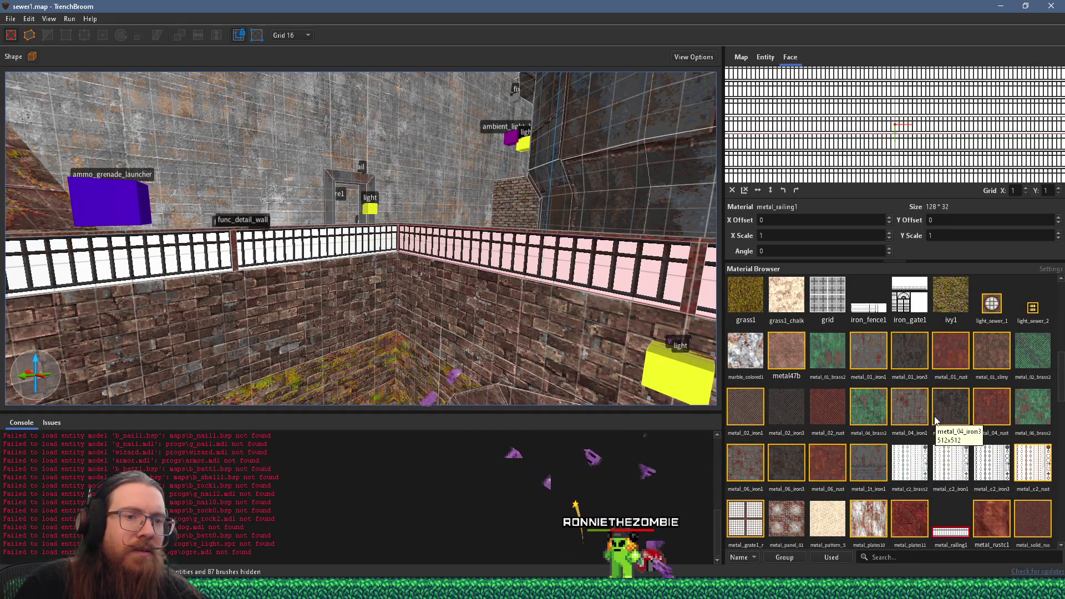
key(alt+Tab)
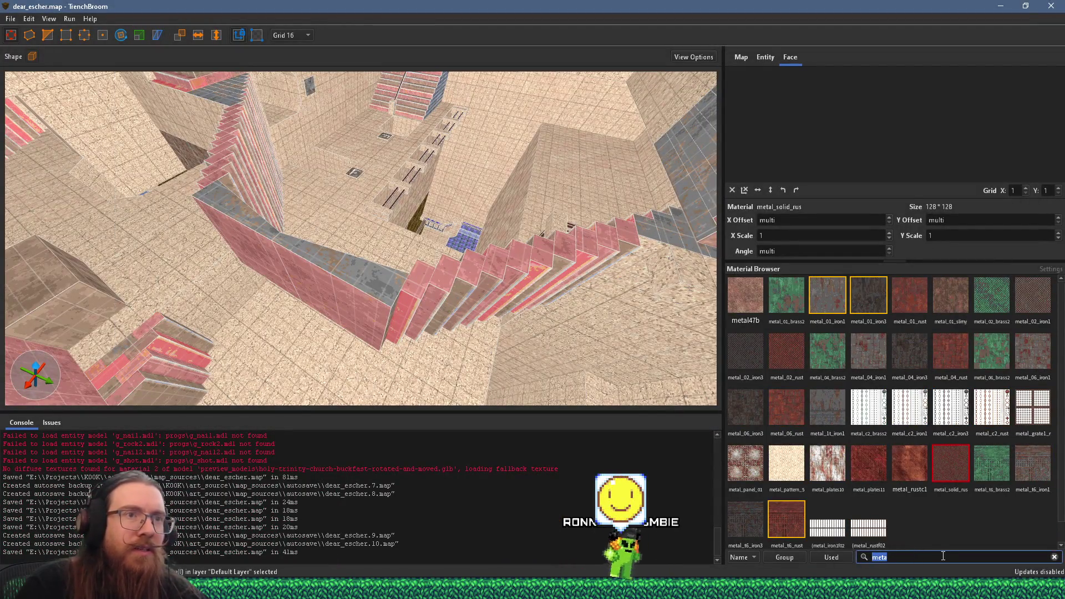
Filter materials to 'rail', deselect everything, and enlarge the worldspawn Wad Files list
text(rail)
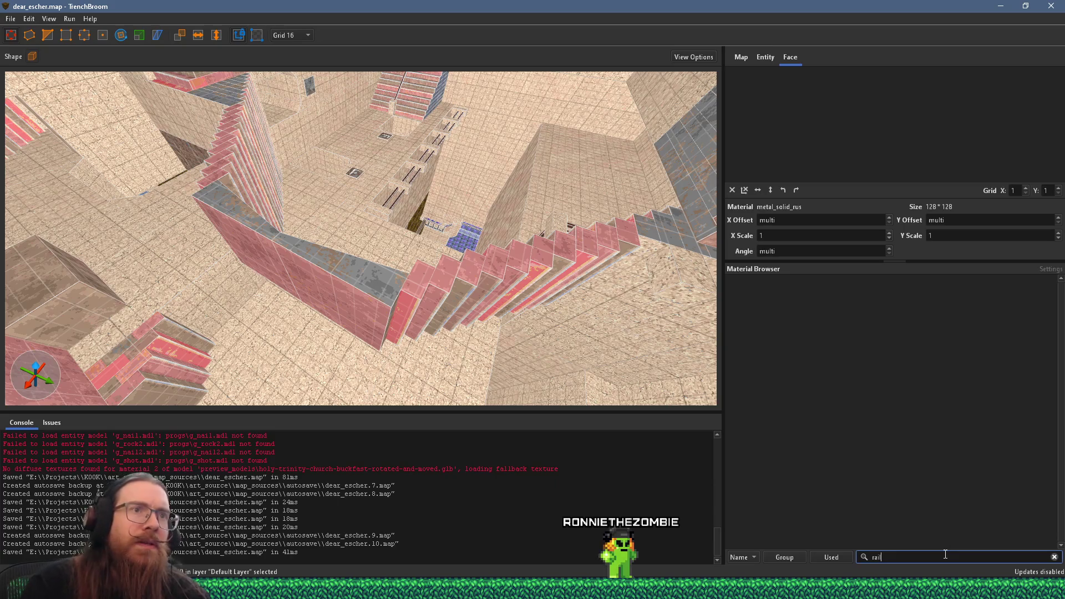
click(768, 59)
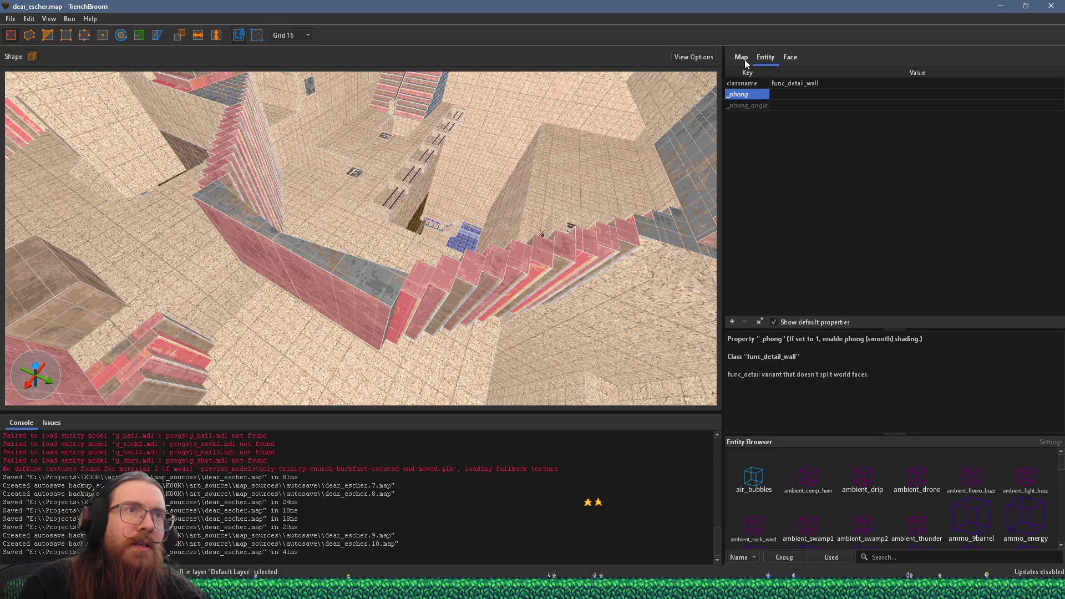
key(Escape)
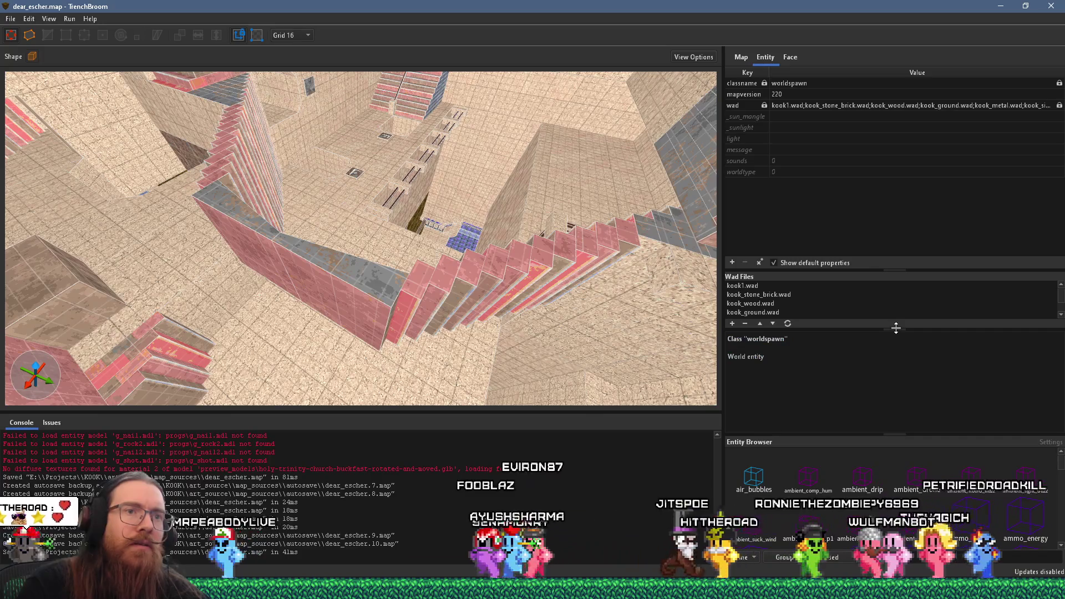
drag(894, 329, 895, 372)
Compare with sewer1's wads, clear an 'iron' material search, and start adding a wad file
key(alt+Tab)
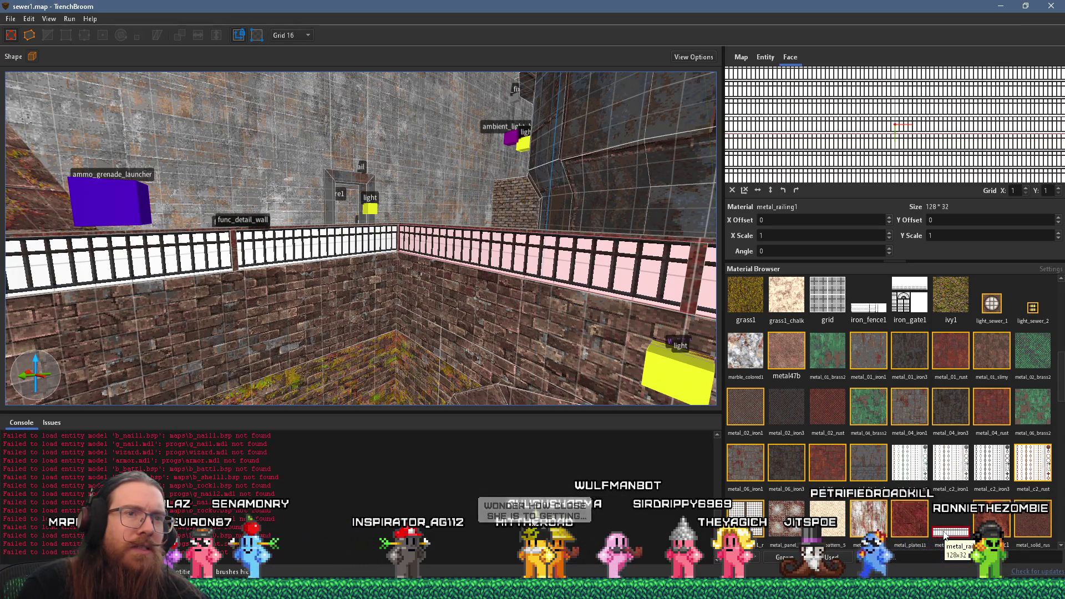
key(alt+Tab)
click(789, 56)
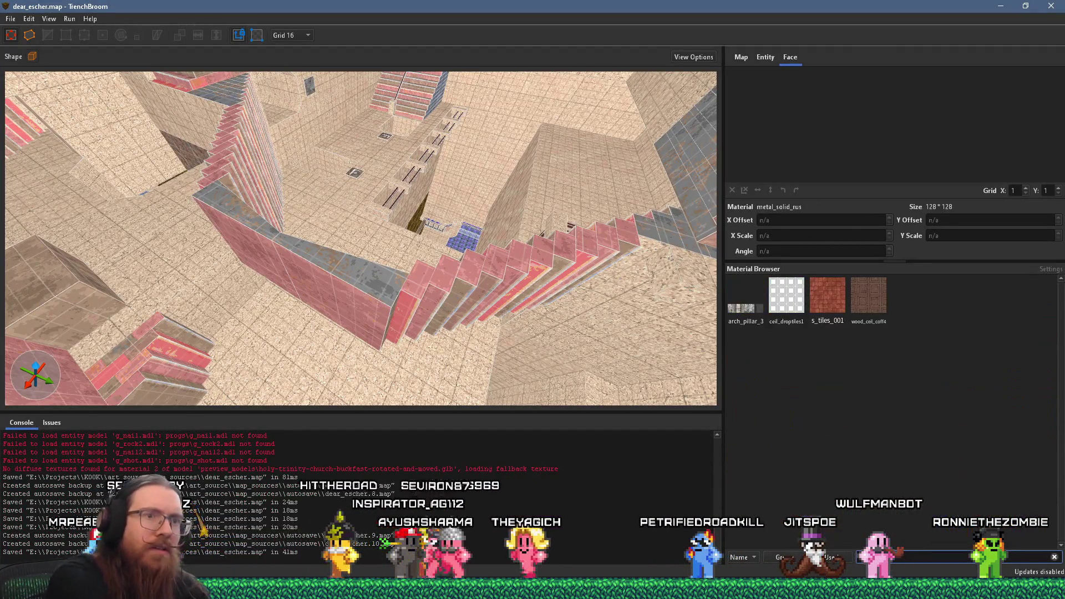
text(iron)
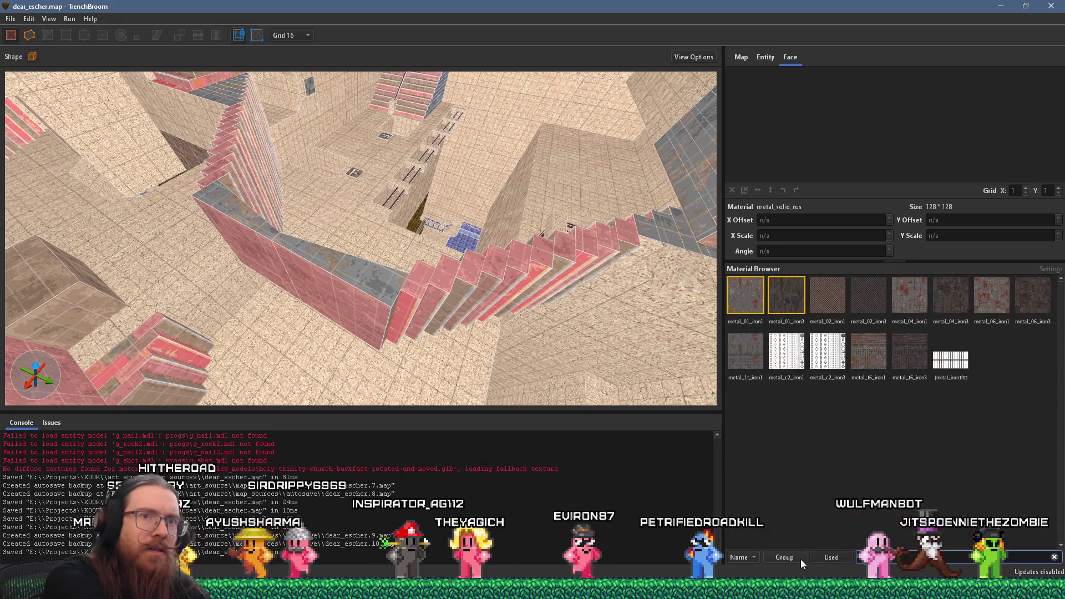
key(BackSpace)
key(BackSpace)
key(BackSpace)
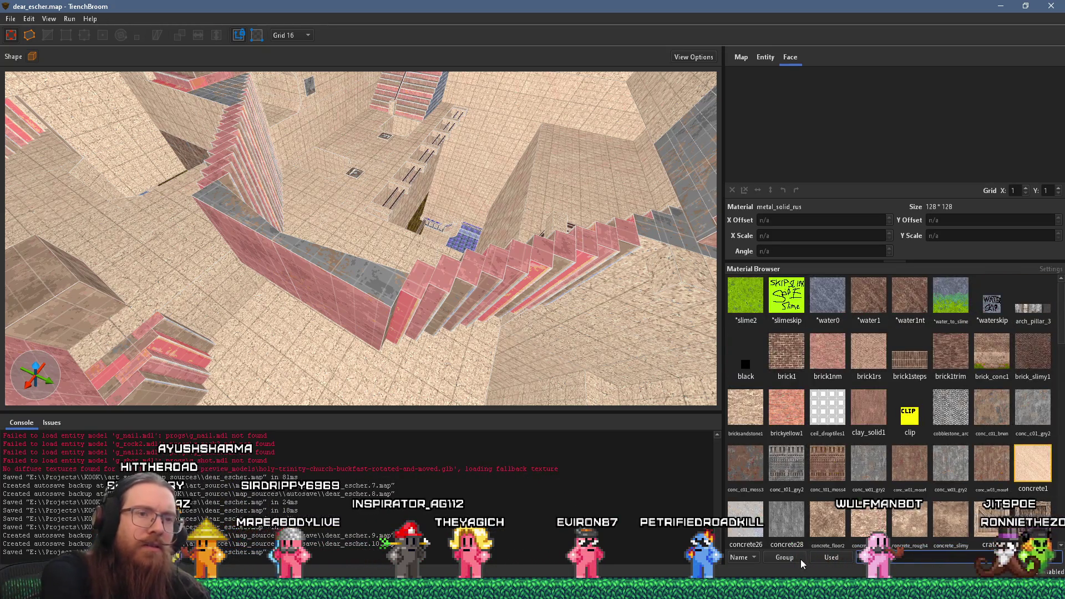
click(765, 57)
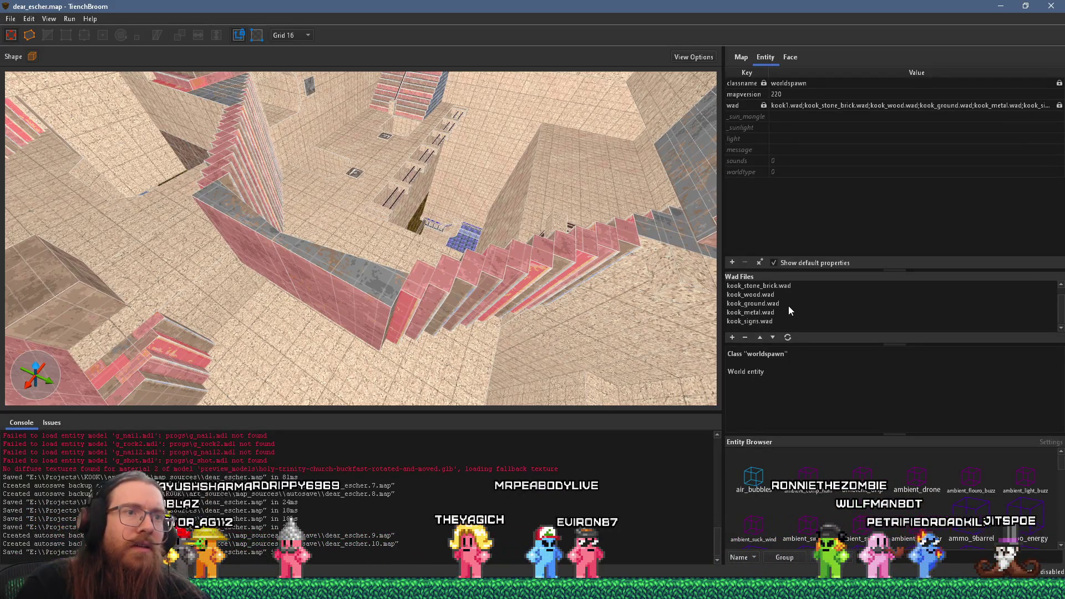
click(732, 337)
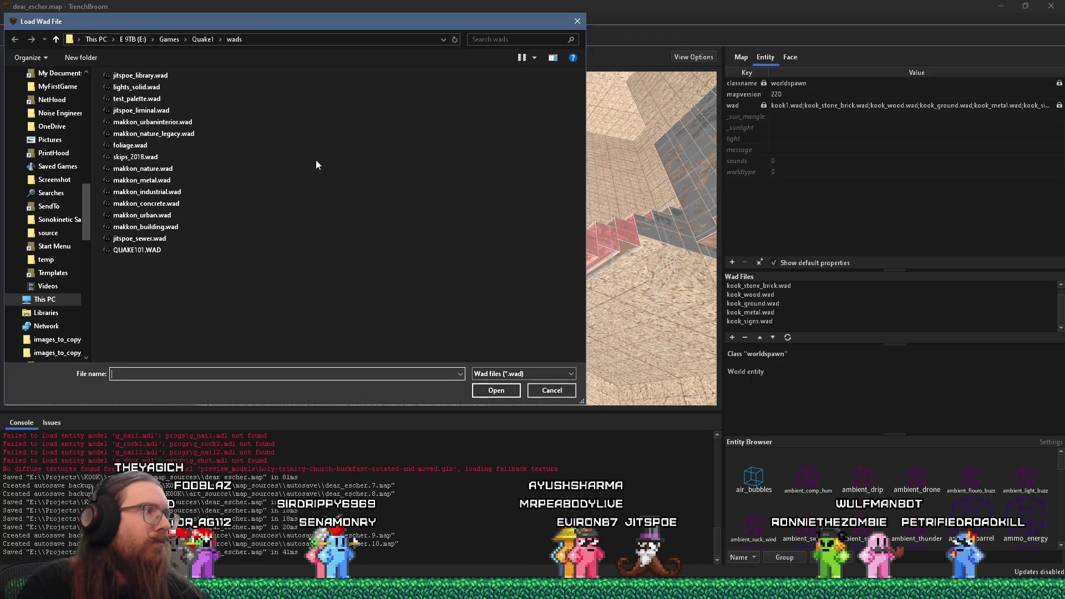
Browse to art_source\map_sources and add kook_buildings1.wad to the map with an absolute path
text(e:\projects\kook\)
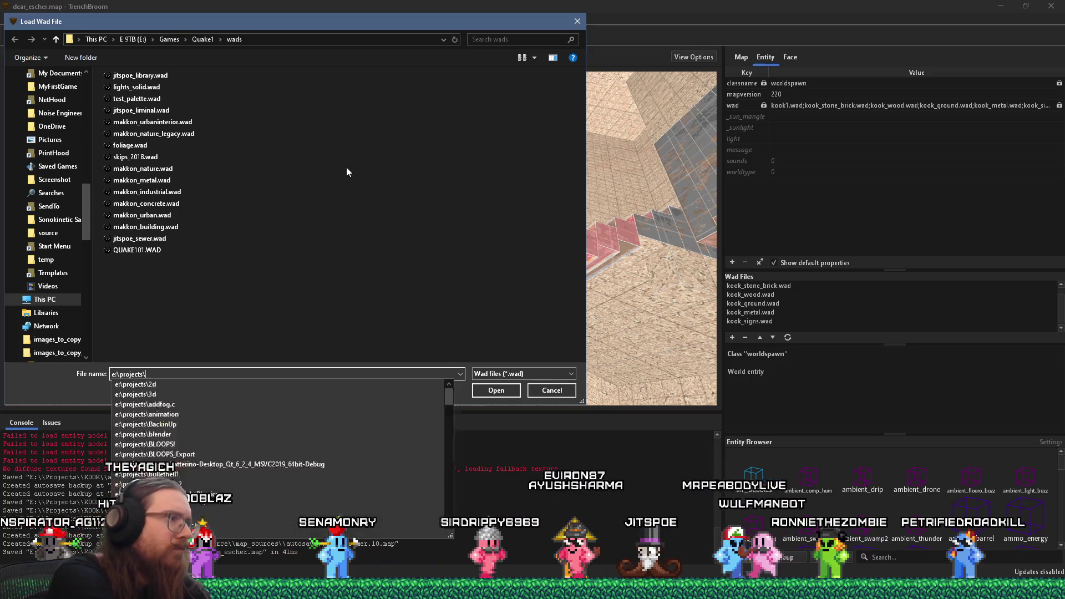
text(kook_godo)
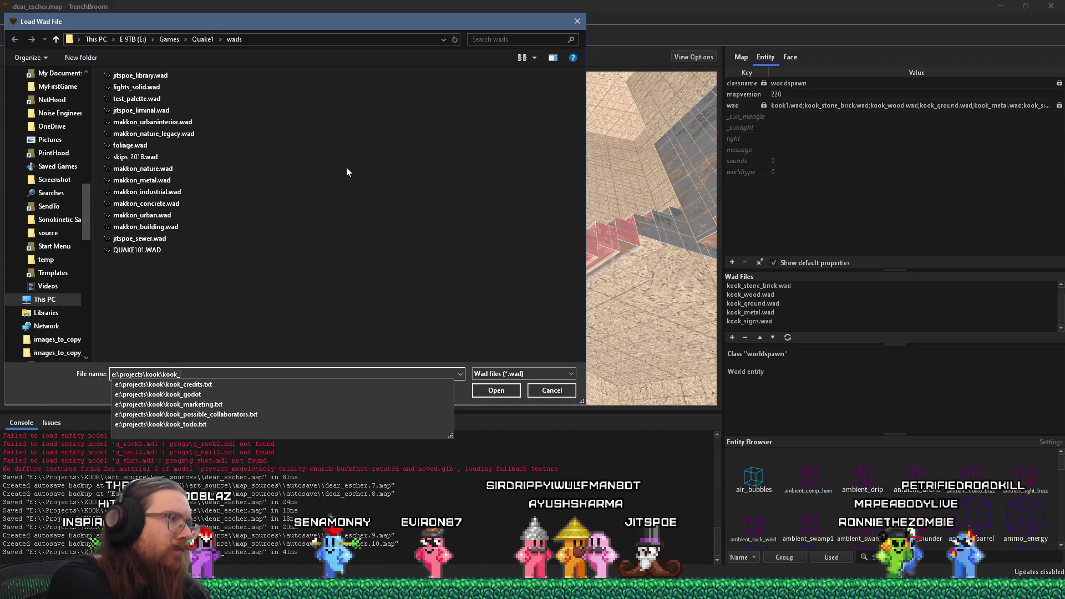
key(BackSpace)
key(BackSpace)
key(BackSpace)
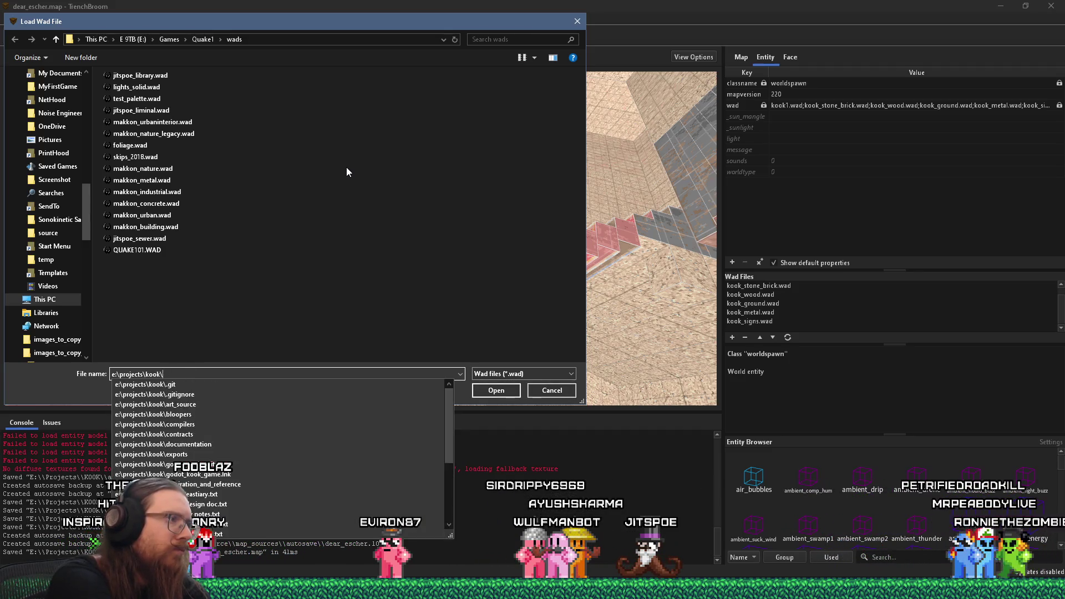
text(art_source\map_)
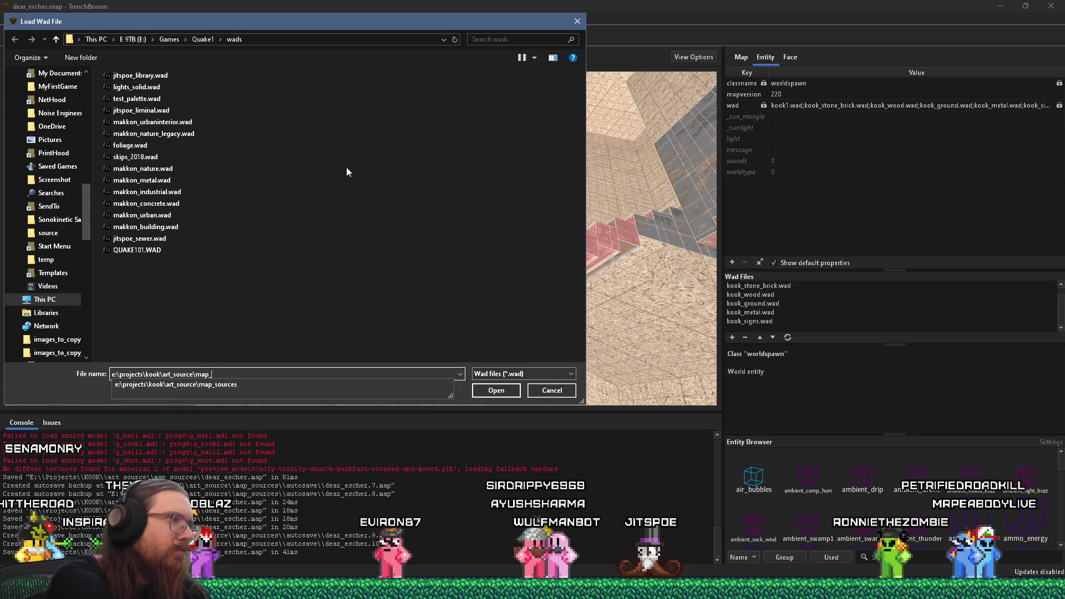
text(source)
key(Return)
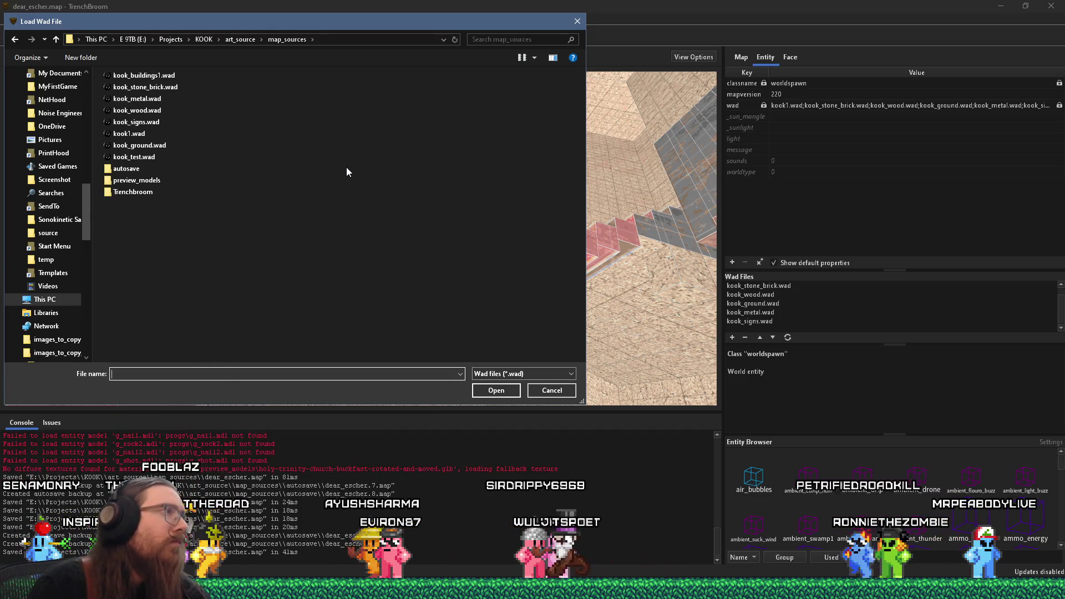
double_click(170, 76)
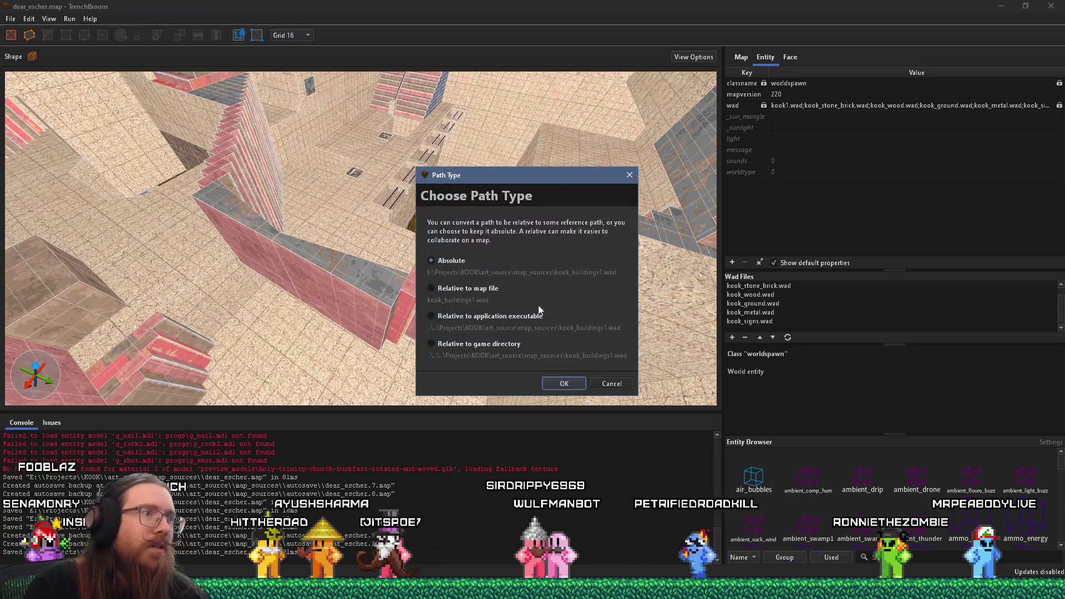
click(549, 381)
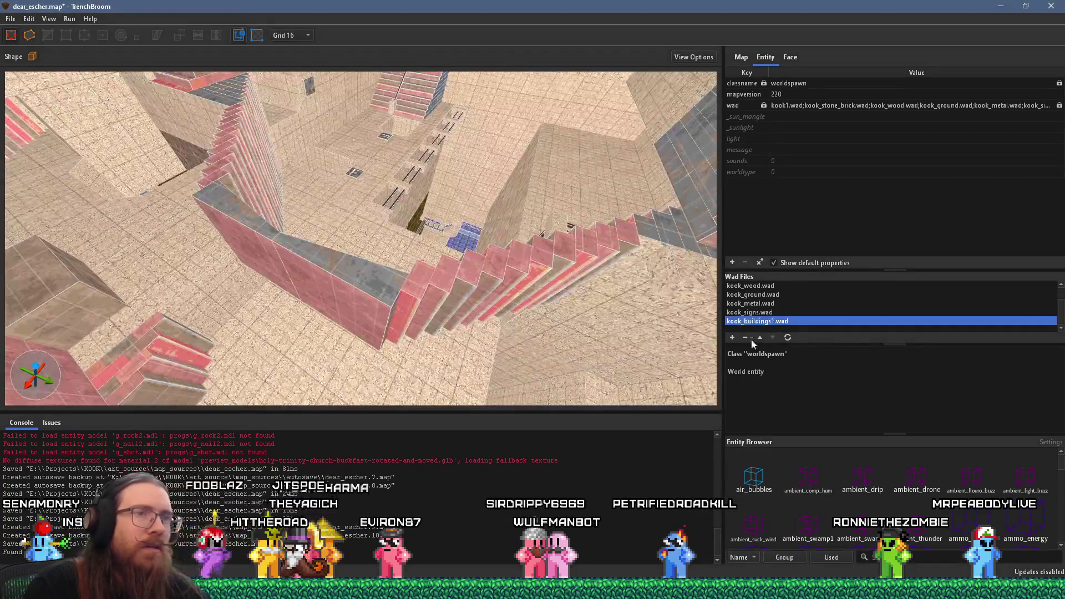
click(796, 60)
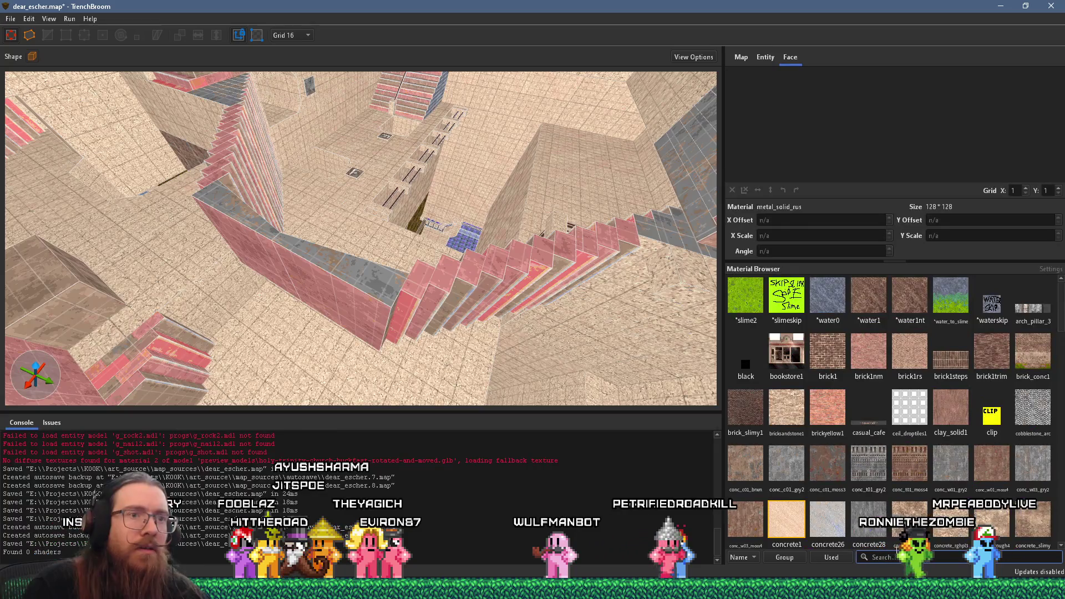
Filter the material browser to 'rail' to show metal_railing1, then bring Discord forward
text(rail)
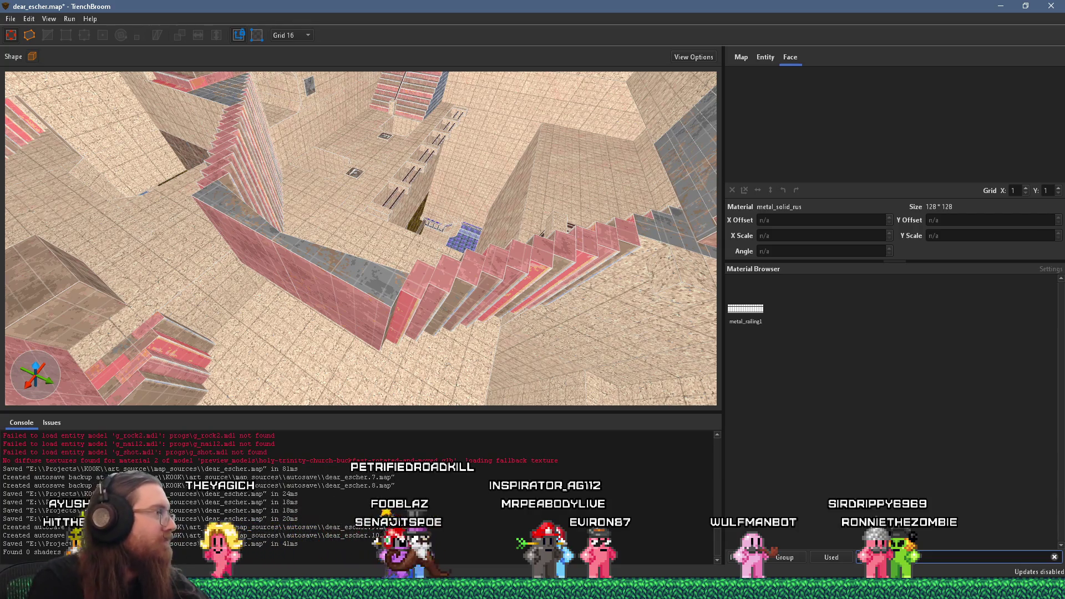
key(alt+Tab)
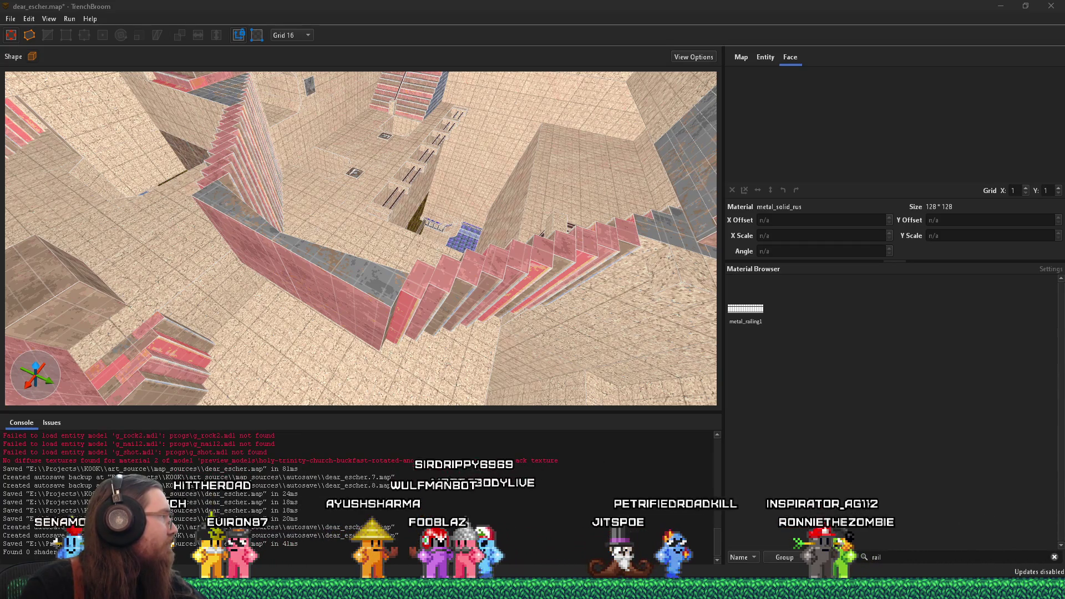
key(alt+Tab)
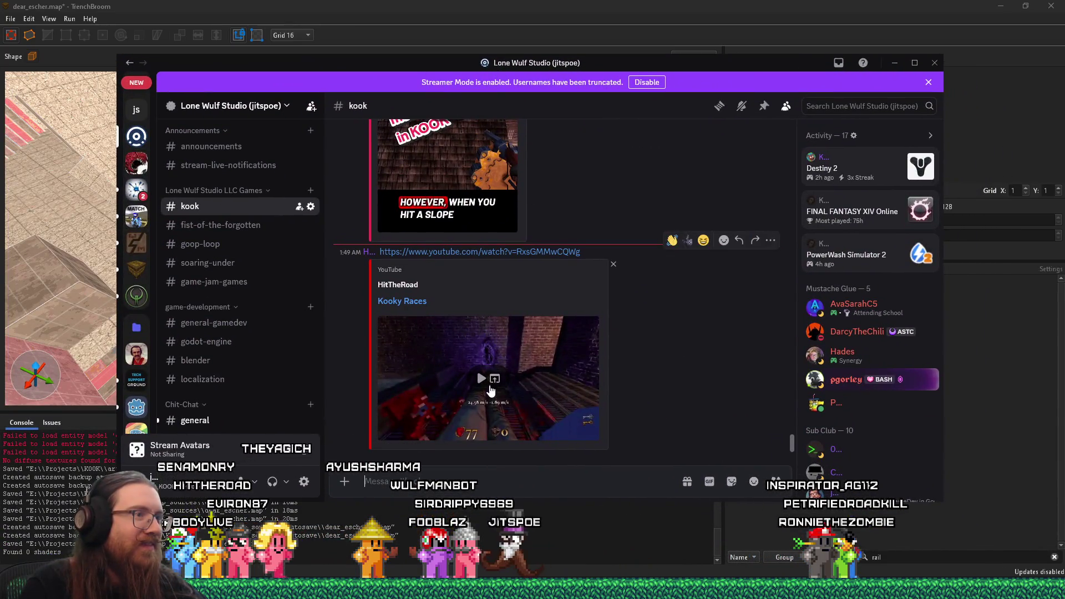
Play the Kooky Races YouTube embed in the #kook channel and expand it
click(481, 378)
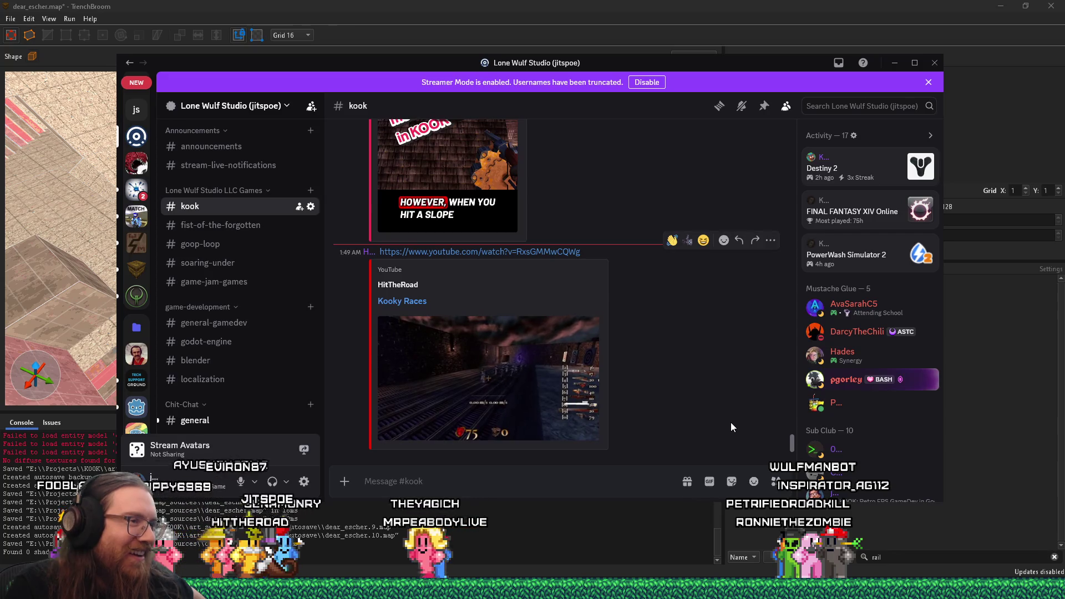
mouse_move(591, 401)
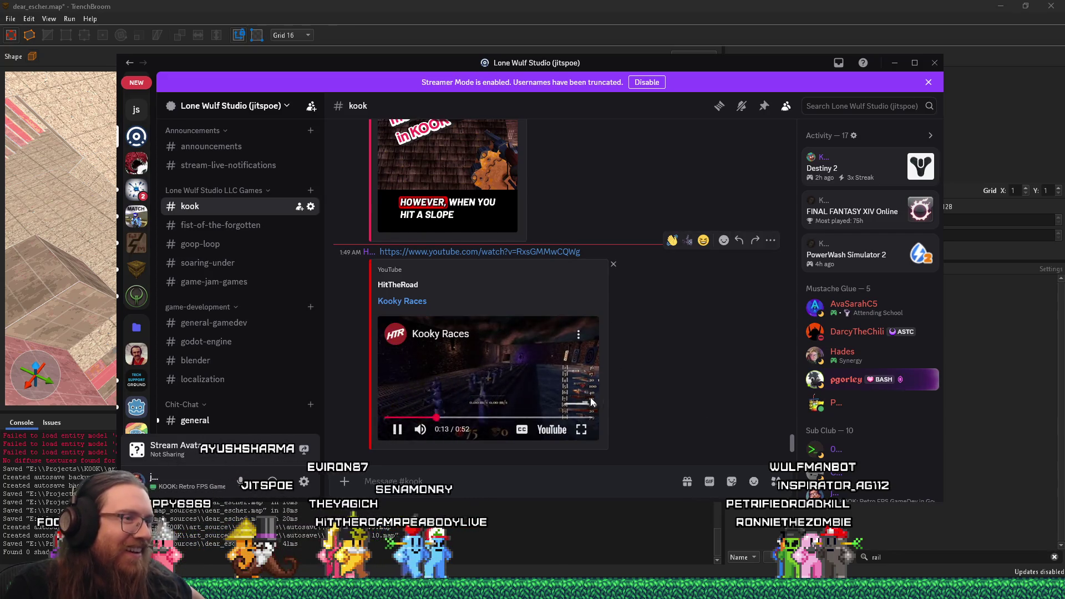
click(580, 429)
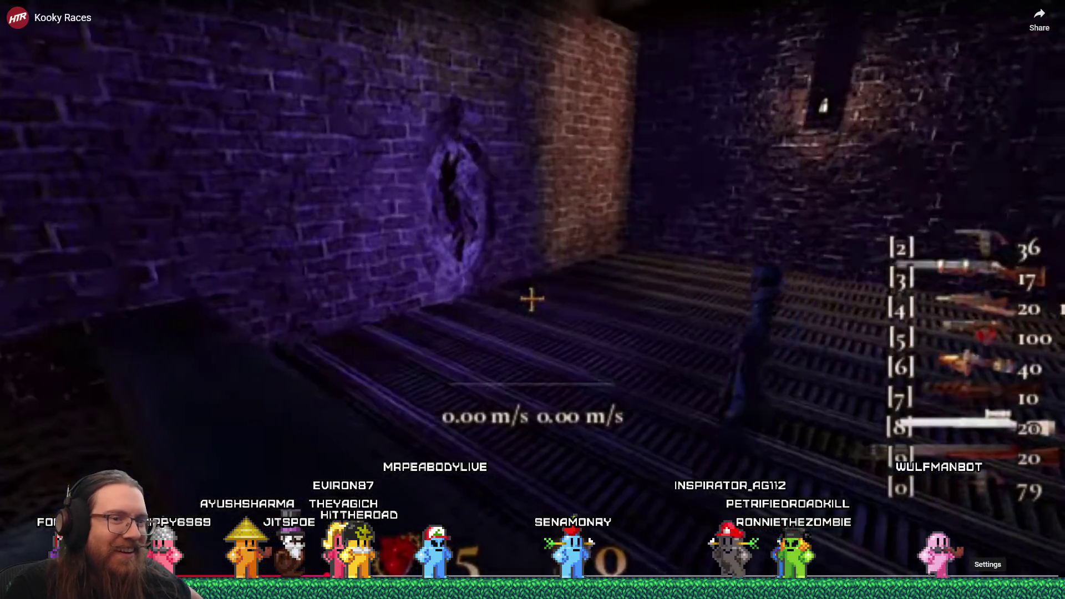
Switch the Kooky Races video to a higher resolution and rewind it to an earlier moment
click(987, 583)
click(976, 541)
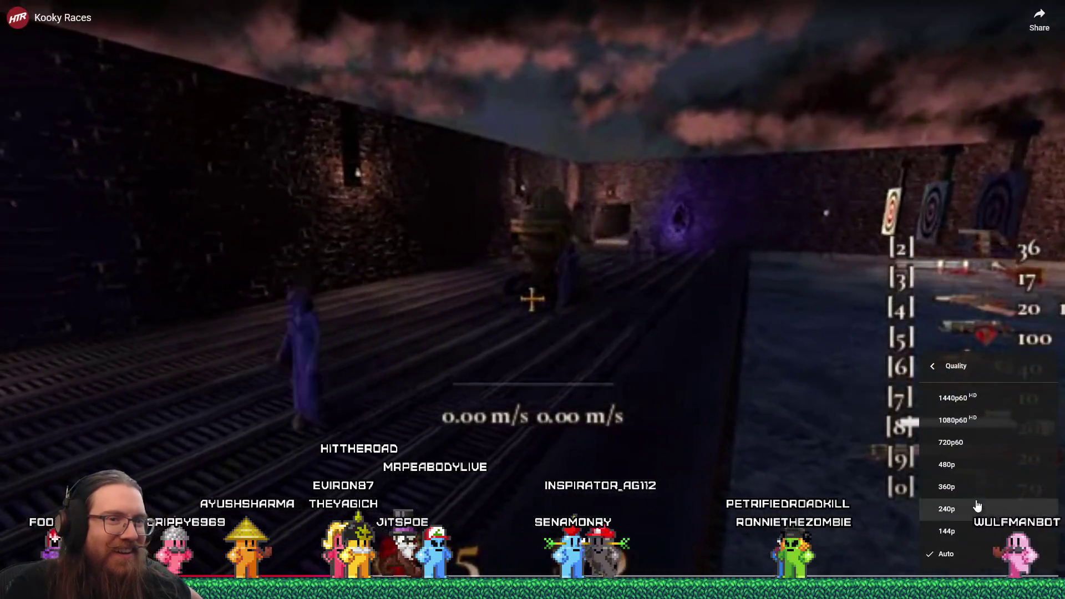
click(965, 420)
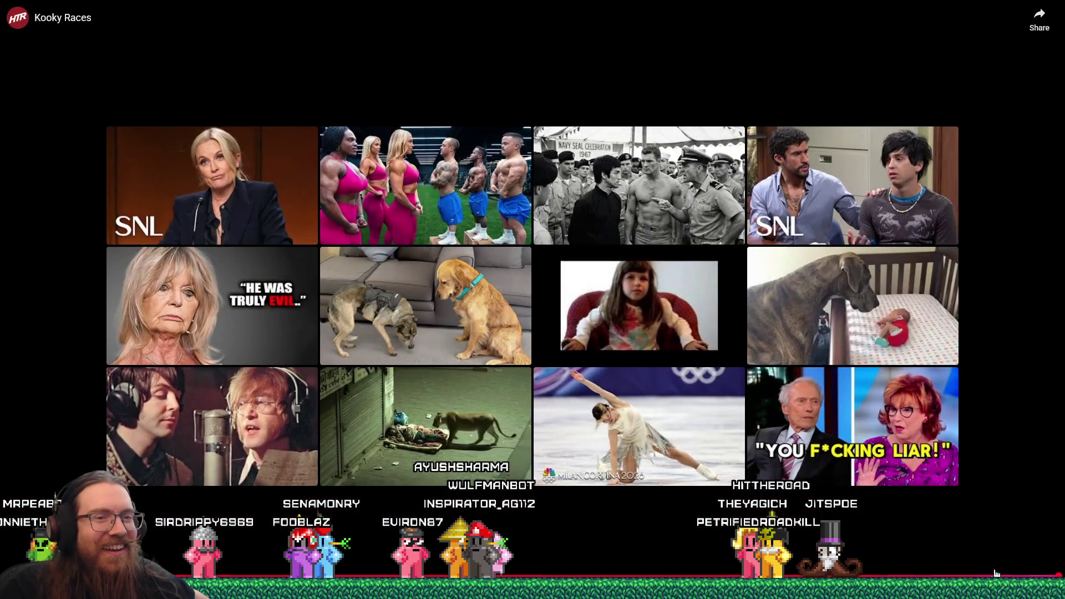
mouse_move(995, 573)
mouse_down()
mouse_move(898, 574)
mouse_move(832, 527)
mouse_move(772, 458)
mouse_up()
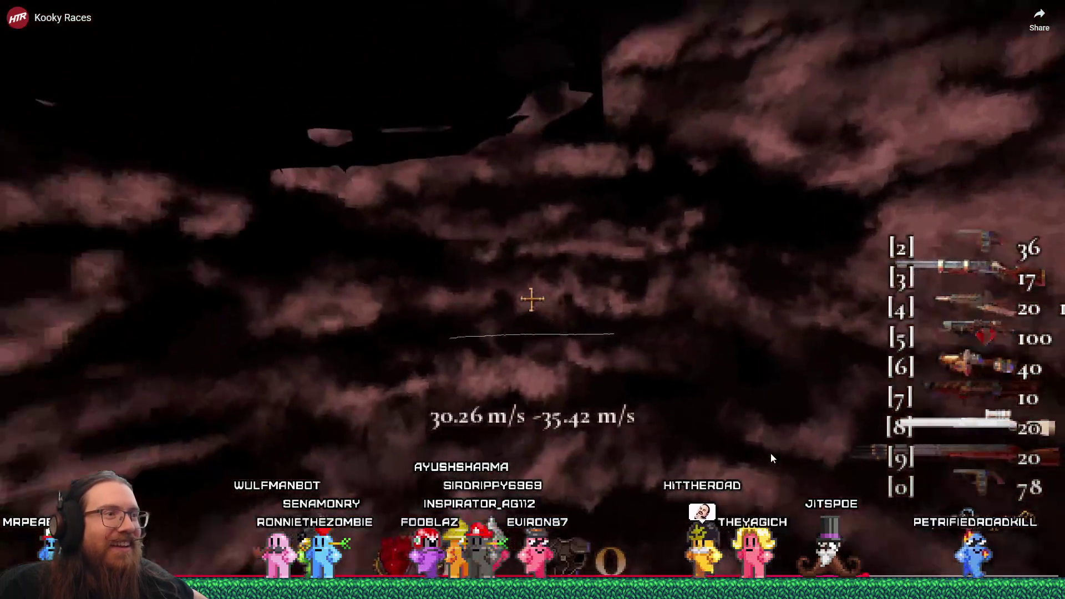
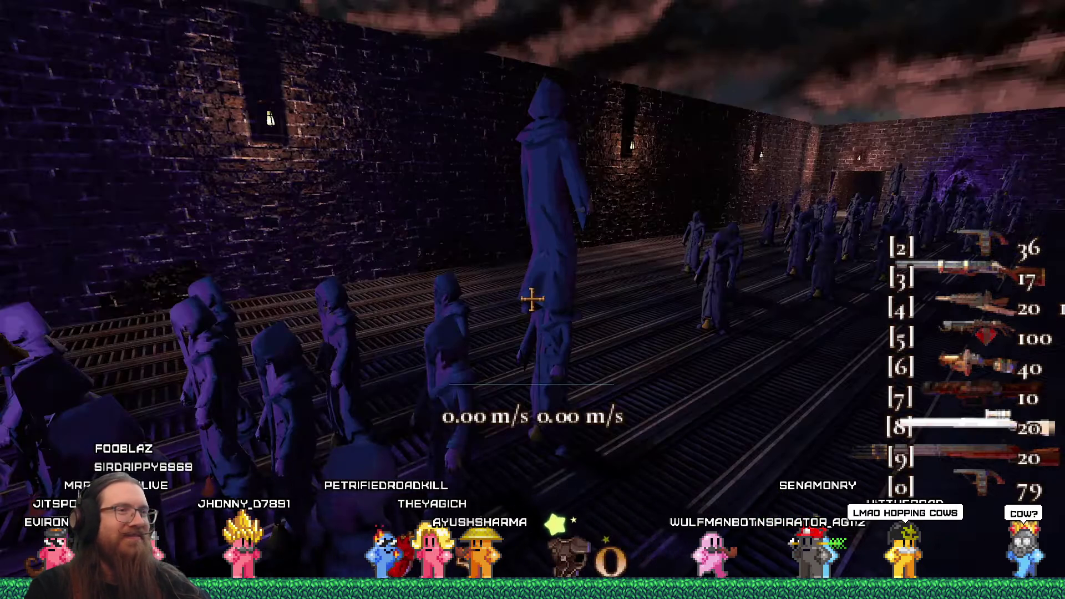
Exit fullscreen on the Kooky Races video and drag the Discord window aside to reveal TrenchBroom
mouse_move(412, 259)
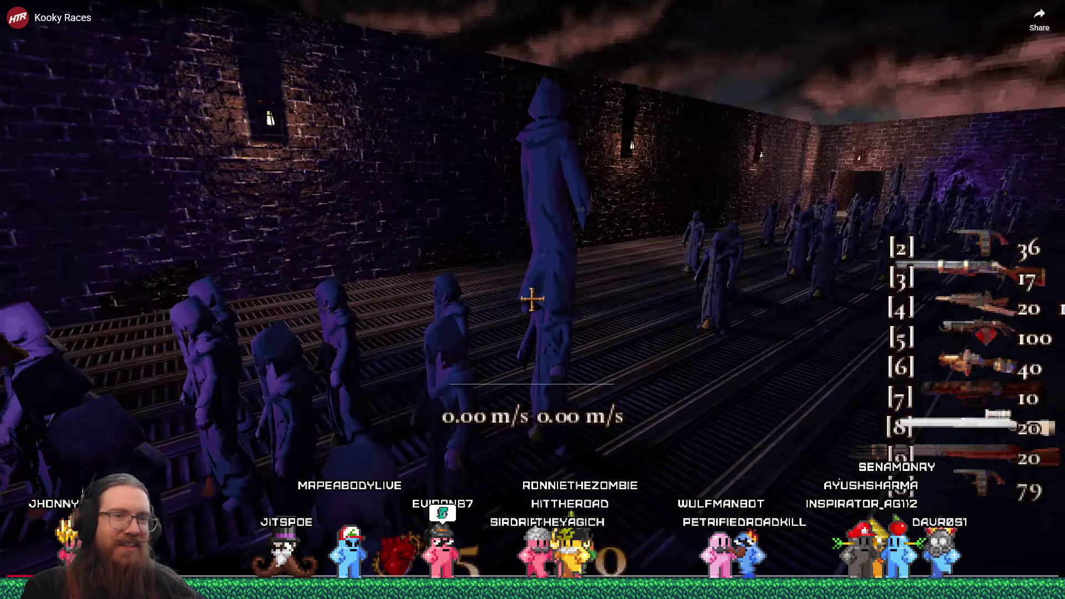
key(Escape)
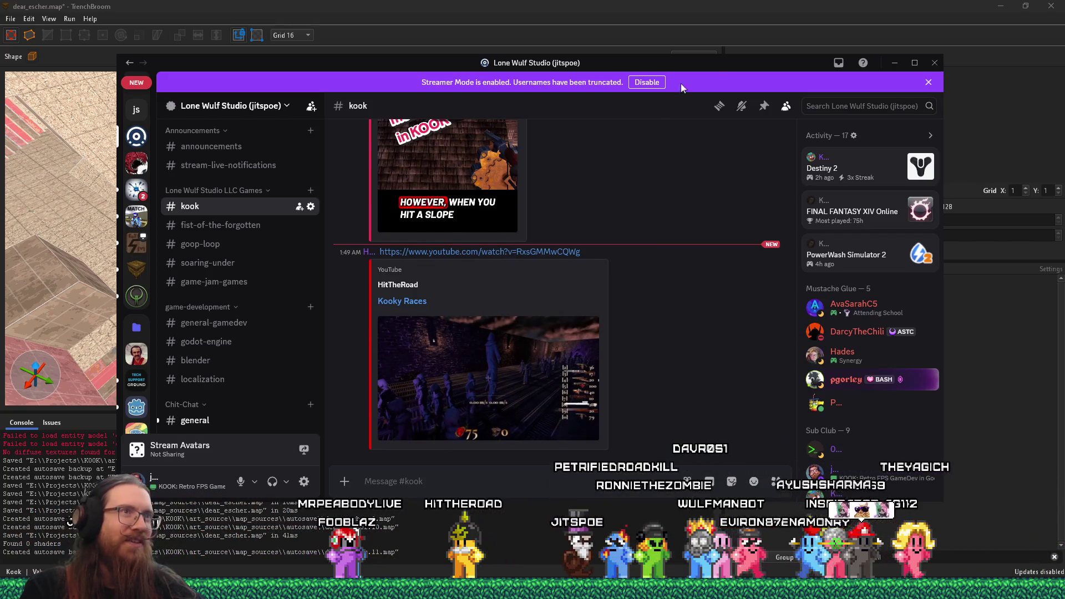
drag(738, 65, 0, 65)
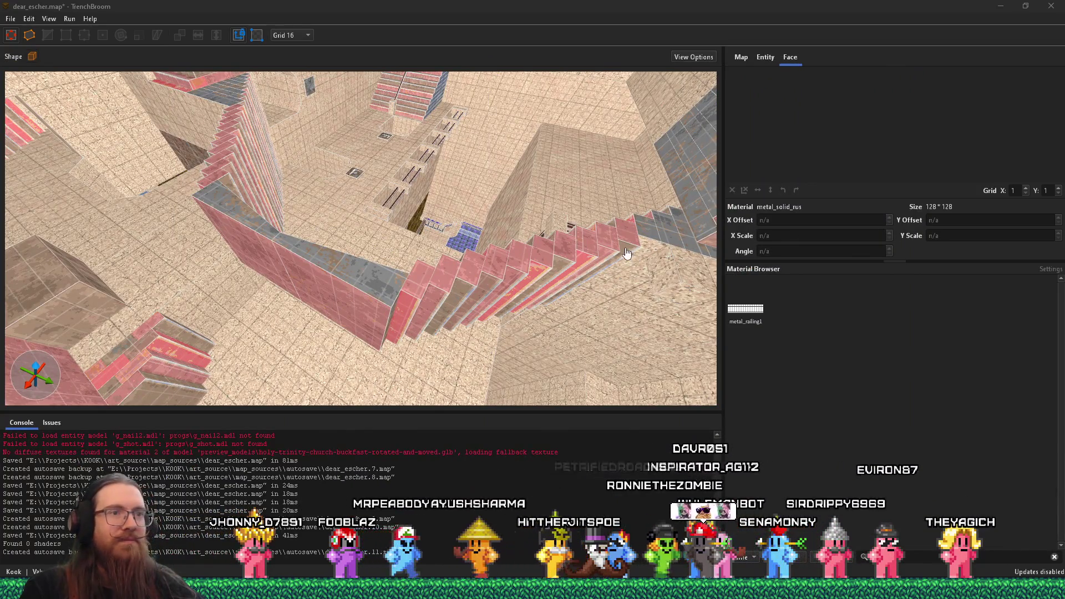
Draw a new brush over the stair flight and apply the skip material to it
scroll(601, 232, up, 3)
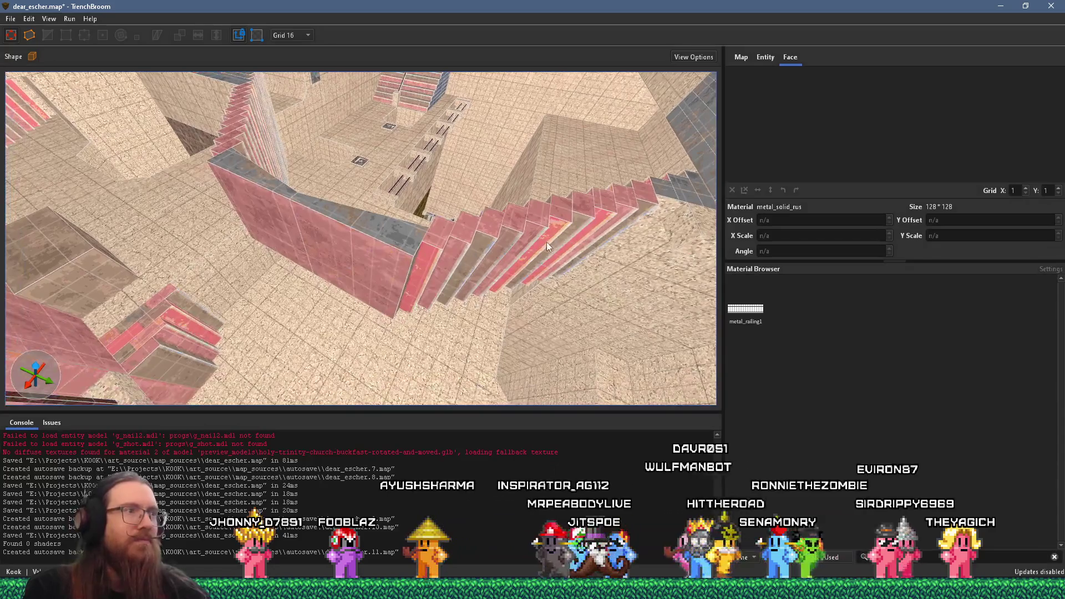
scroll(547, 241, down, 3)
drag(550, 329, 514, 350)
scroll(481, 331, up, 4)
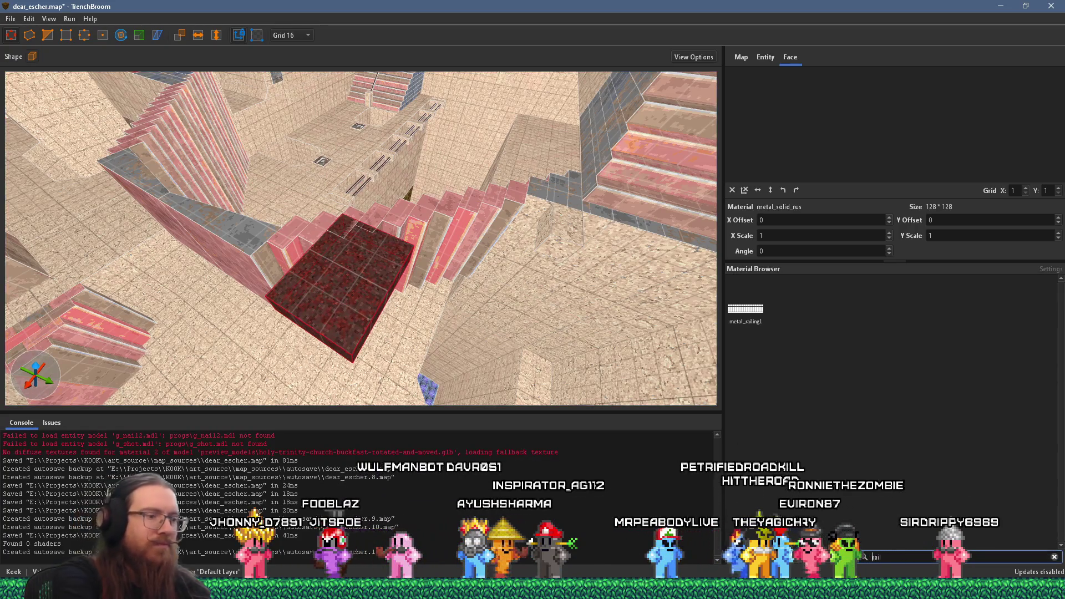
text(sk)
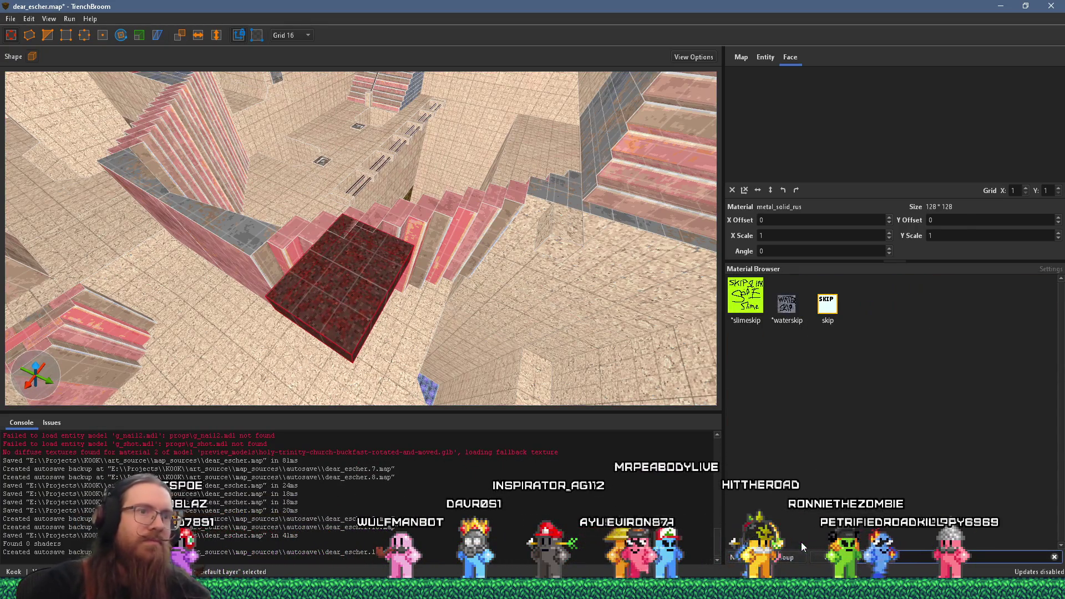
click(835, 307)
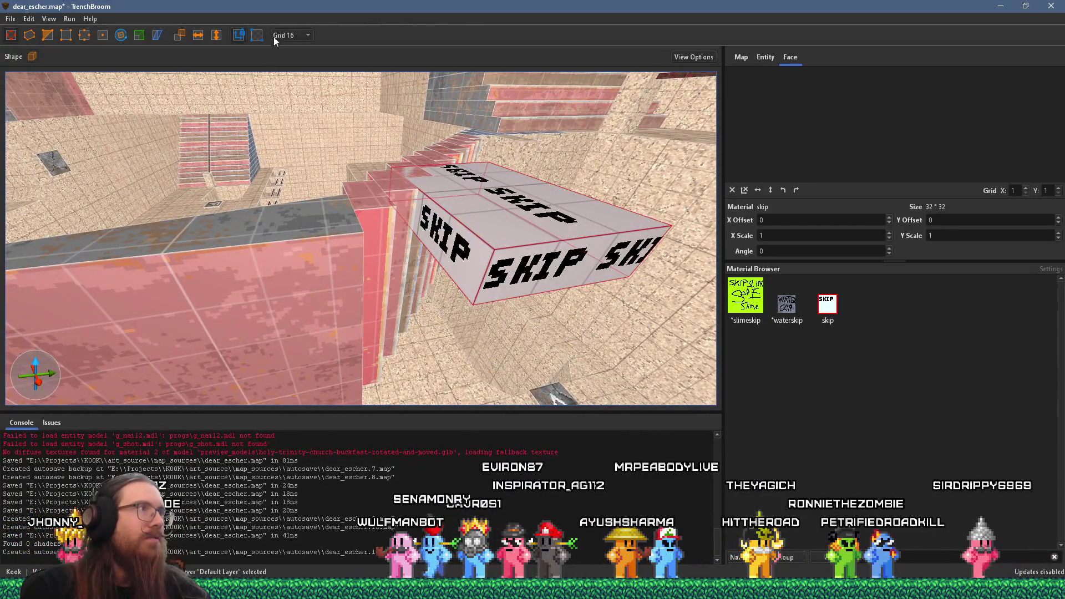
Set grid size 1, flatten the brush into a one-unit slab, and give its top face metal_railing1
click(273, 38)
click(289, 51)
drag(465, 194, 470, 191)
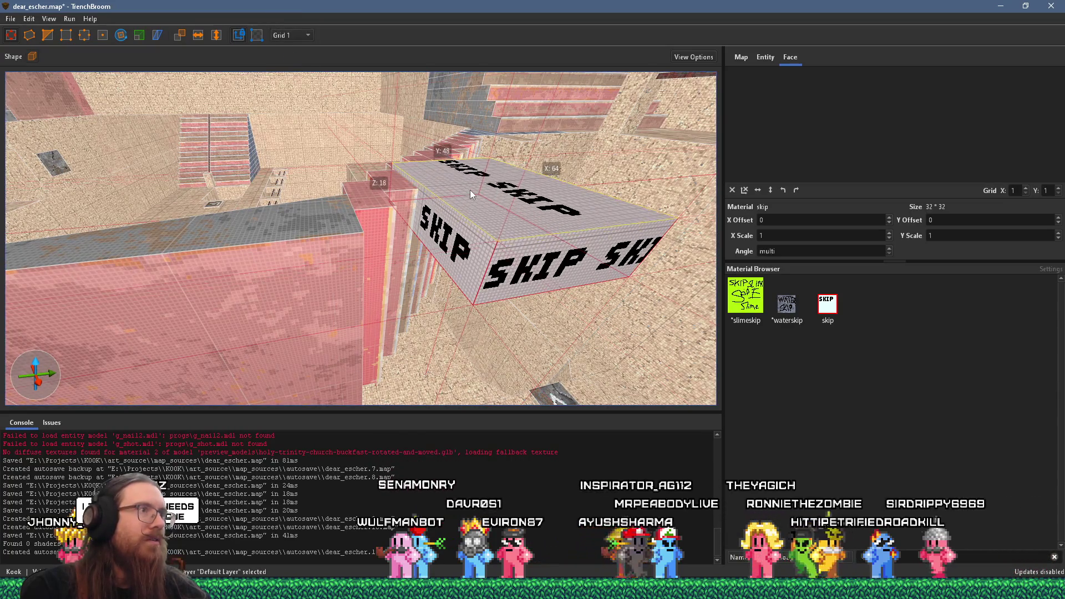
drag(483, 302, 494, 211)
shift+click(493, 211)
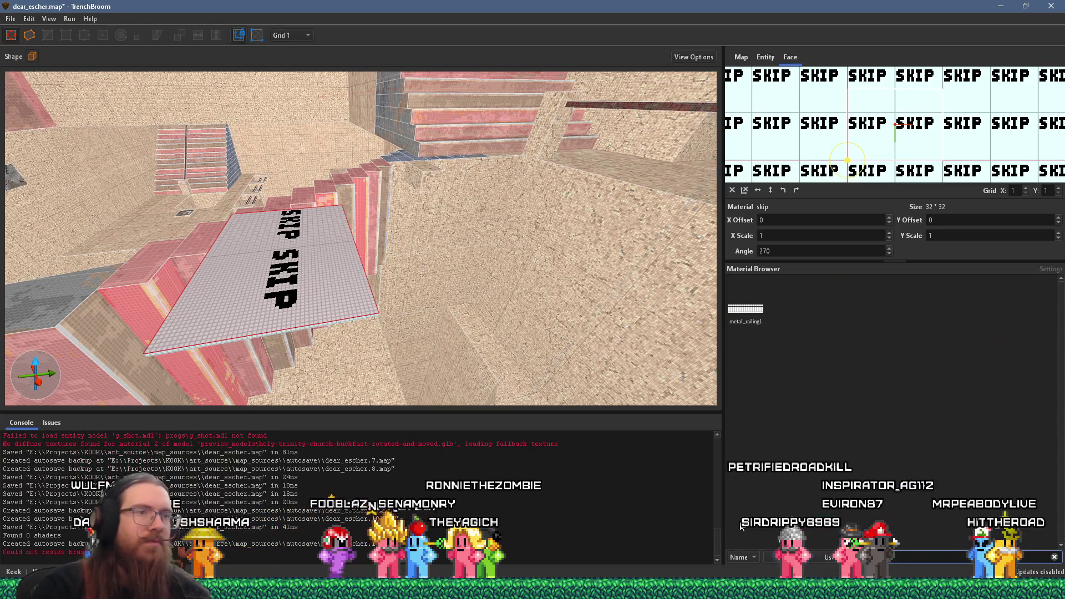
click(745, 309)
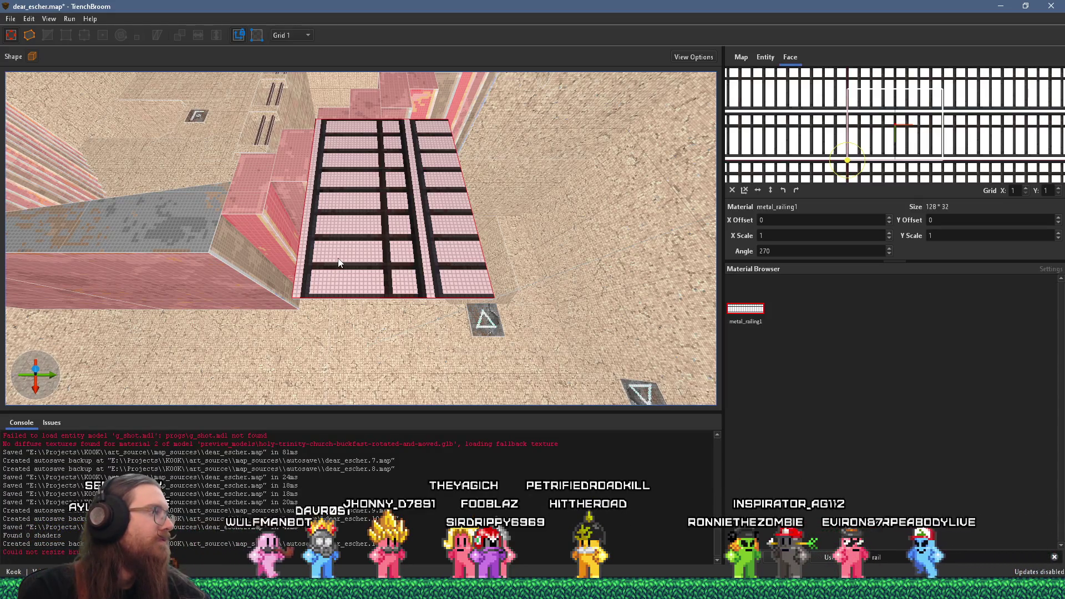
Select the metal_railing1 slab, resize it along its length and pull one side in to narrow it
scroll(348, 233, up, 5)
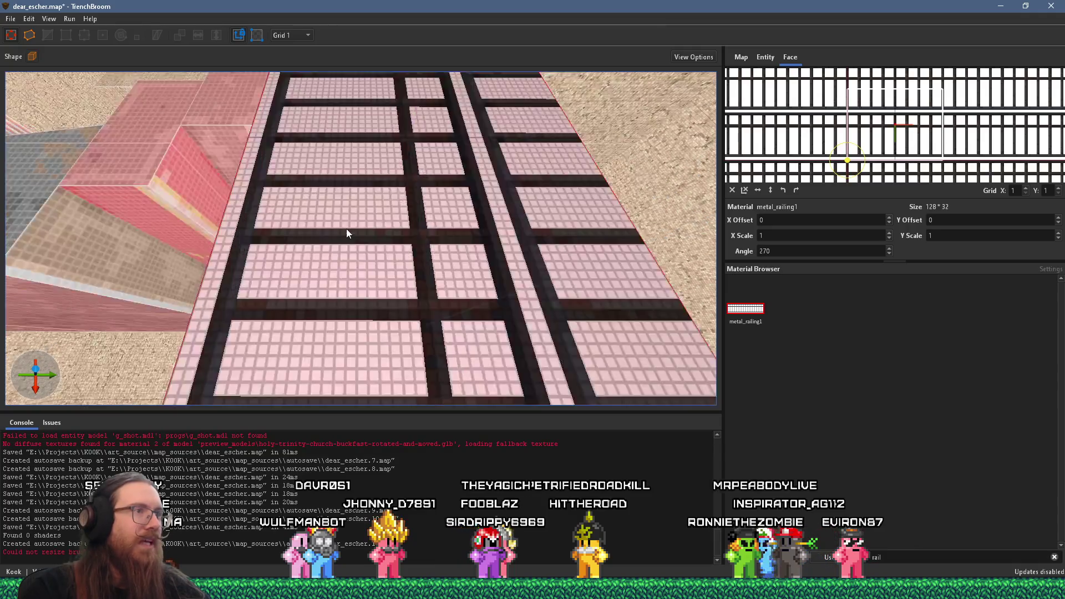
scroll(347, 230, down, 5)
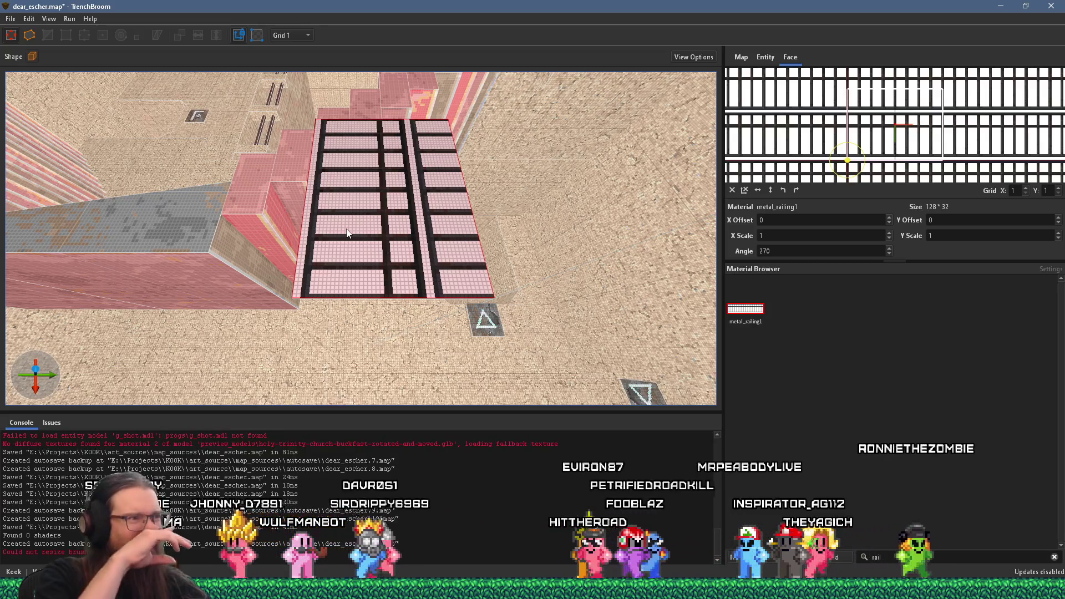
scroll(338, 231, up, 3)
scroll(333, 229, up, 3)
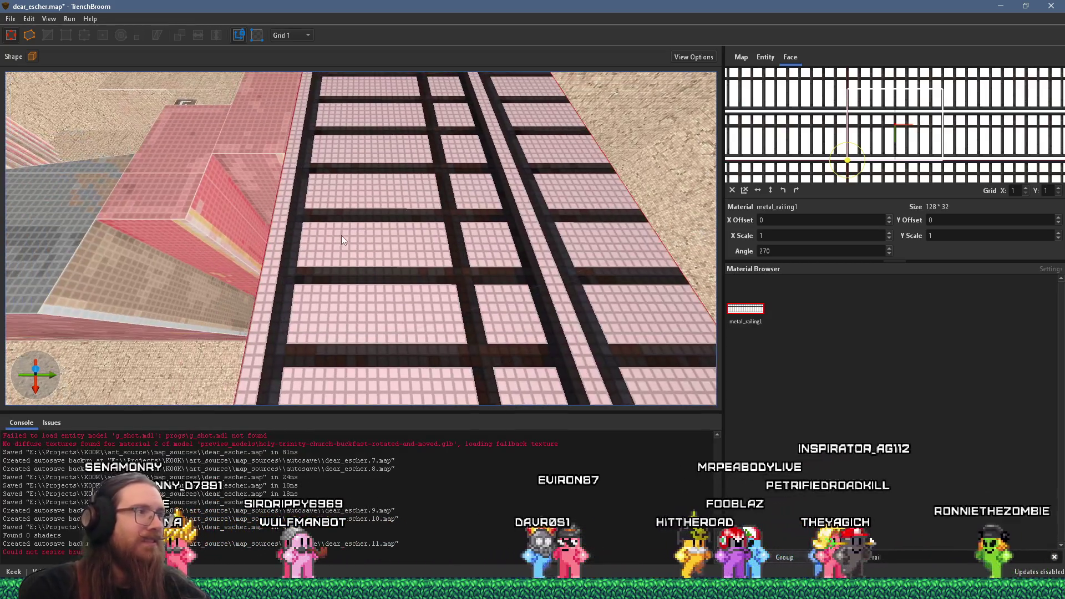
ctrl+shift+click(249, 295)
drag(251, 293, 261, 292)
scroll(262, 294, down, 5)
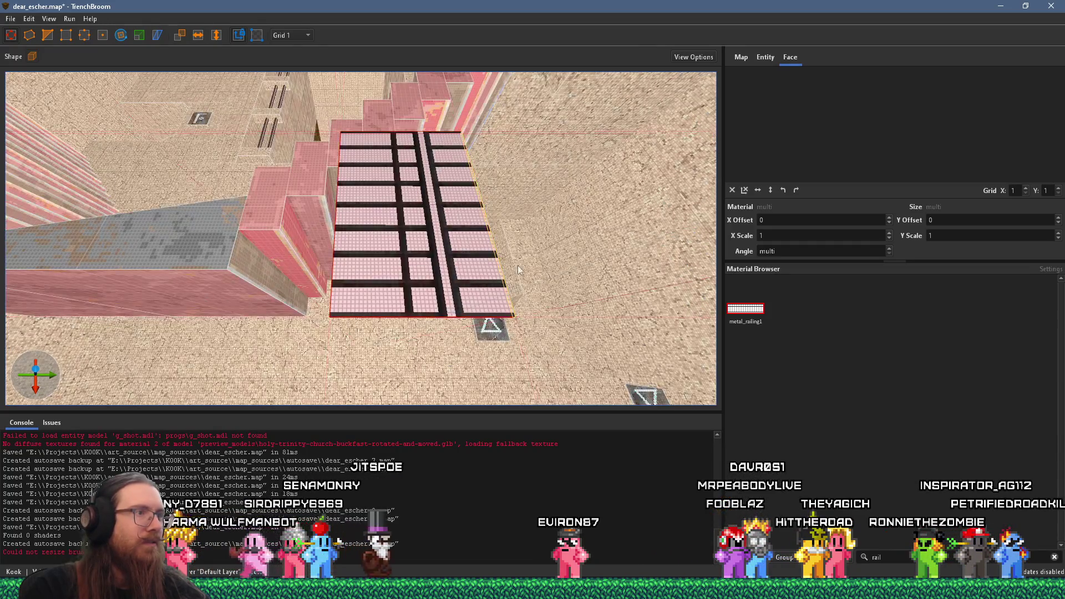
mouse_move(546, 253)
mouse_down()
mouse_move(483, 266)
mouse_move(373, 245)
mouse_move(379, 295)
mouse_up()
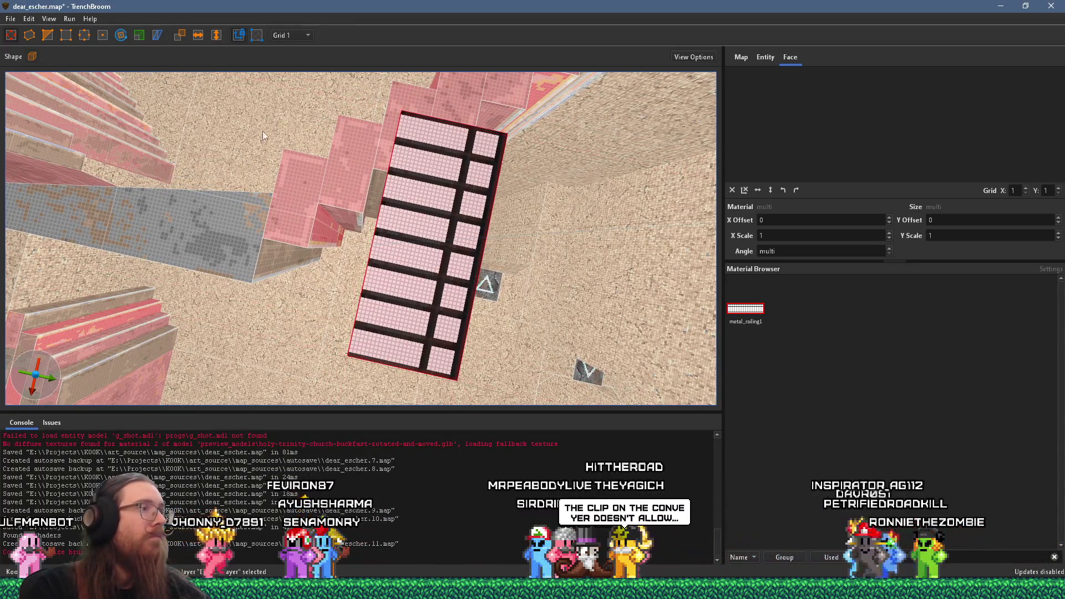
Rotate the railing slab a quarter turn and move it up beside the stair flight
drag(381, 164, 397, 189)
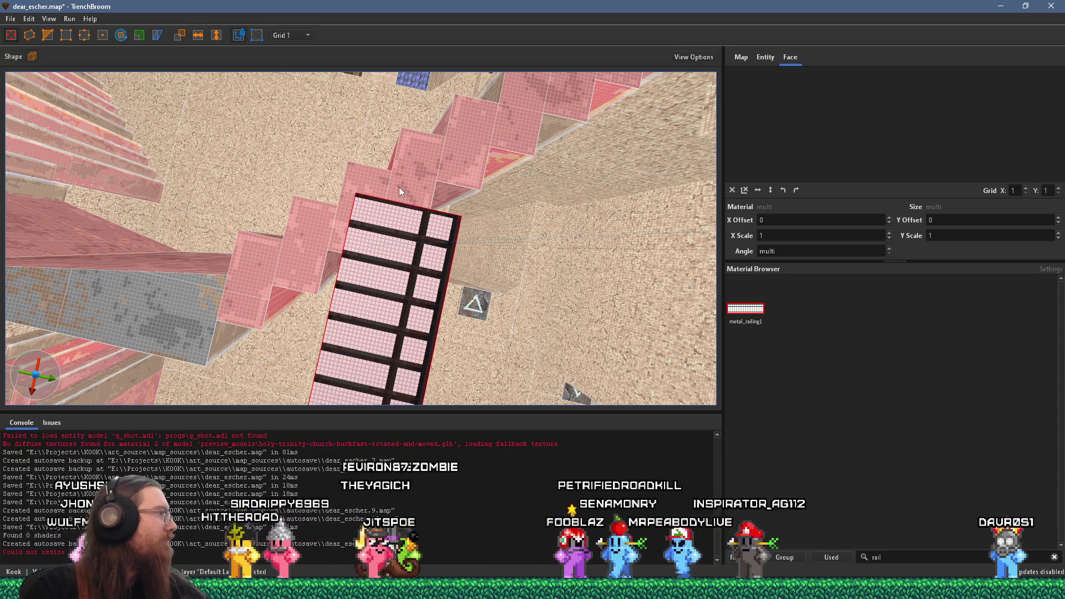
mouse_move(398, 188)
mouse_down()
mouse_move(393, 178)
mouse_move(391, 199)
mouse_move(235, 125)
mouse_up()
mouse_move(391, 258)
mouse_down()
mouse_move(353, 262)
mouse_move(313, 244)
mouse_up()
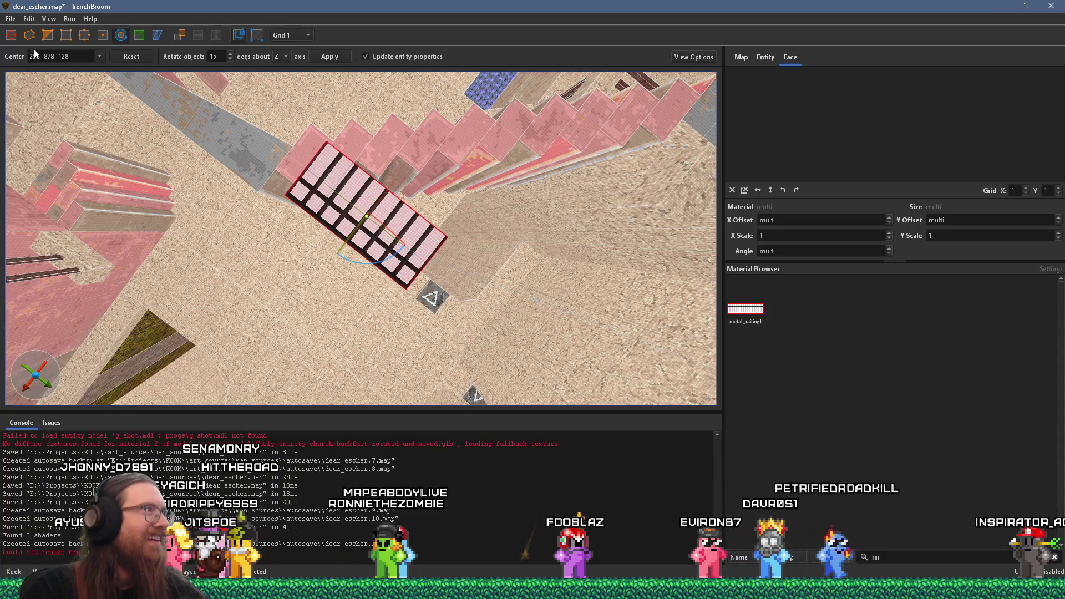
mouse_move(356, 214)
mouse_down()
mouse_move(275, 200)
mouse_move(180, 154)
mouse_move(163, 158)
mouse_move(176, 168)
mouse_up()
Resize the railing panel so it fits along the pink stairs
scroll(405, 242, up, 4)
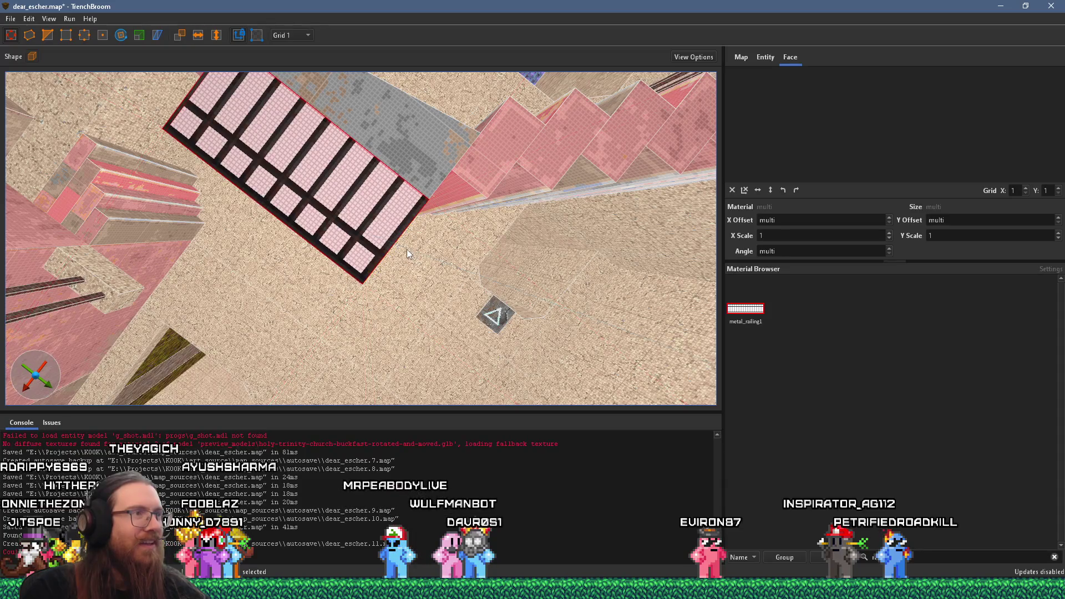
key(d)
mouse_move(371, 222)
mouse_down()
mouse_move(351, 143)
mouse_move(398, 176)
mouse_move(367, 206)
mouse_move(376, 196)
mouse_move(411, 235)
mouse_move(391, 198)
mouse_move(435, 249)
mouse_move(395, 188)
mouse_move(334, 34)
mouse_move(376, 179)
mouse_move(365, 162)
mouse_up()
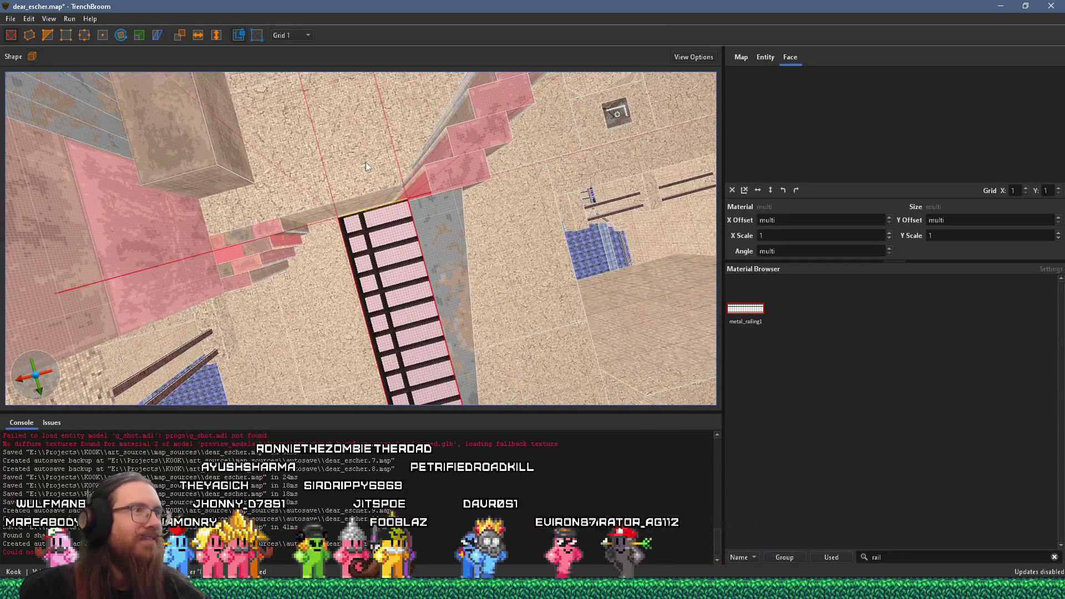
scroll(391, 218, up, 3)
mouse_move(391, 222)
mouse_down()
mouse_move(394, 254)
mouse_move(351, 122)
mouse_move(325, 219)
mouse_move(344, 138)
mouse_move(327, 170)
mouse_move(334, 163)
mouse_move(353, 182)
mouse_move(391, 149)
mouse_move(284, 128)
mouse_move(296, 180)
mouse_move(243, 245)
mouse_move(289, 228)
mouse_move(310, 259)
mouse_up()
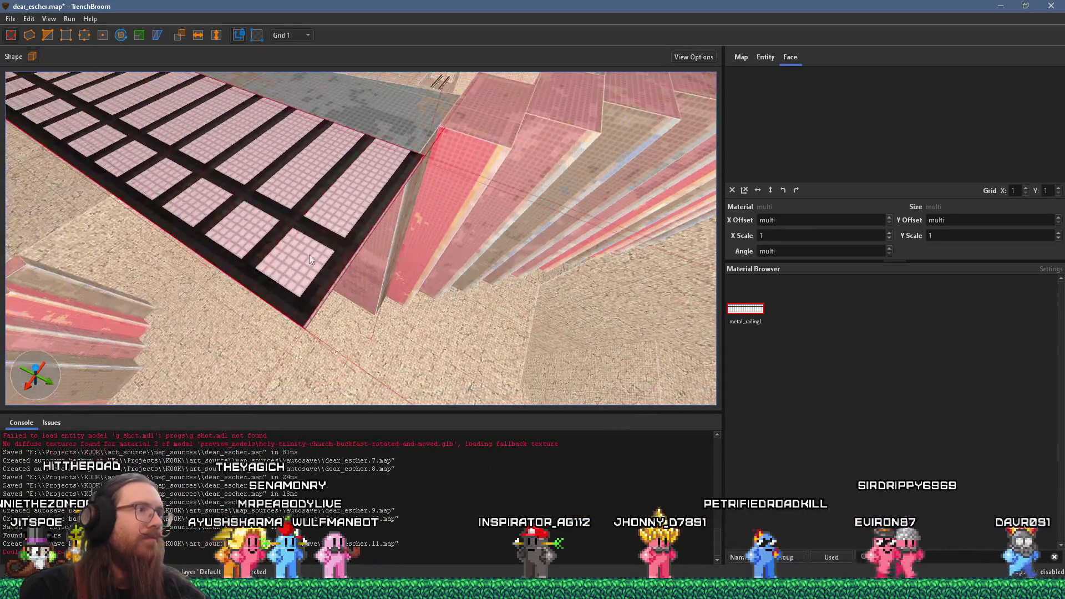
Select the thin strip at the railing's edge and move a corner vertex to meet the railing
click(339, 278)
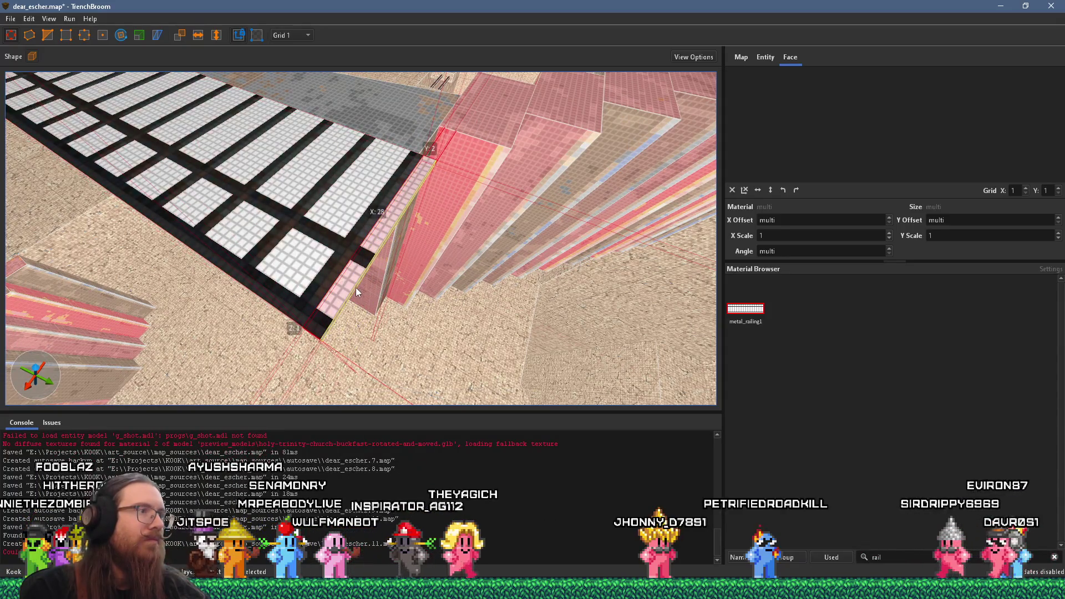
click(358, 288)
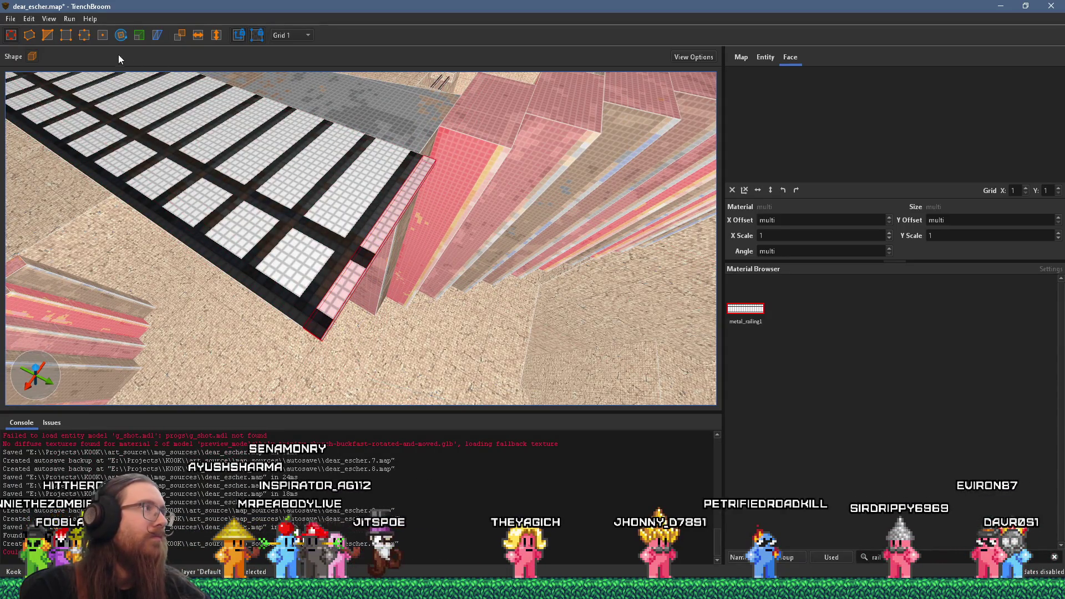
click(105, 37)
scroll(326, 196, down, 3)
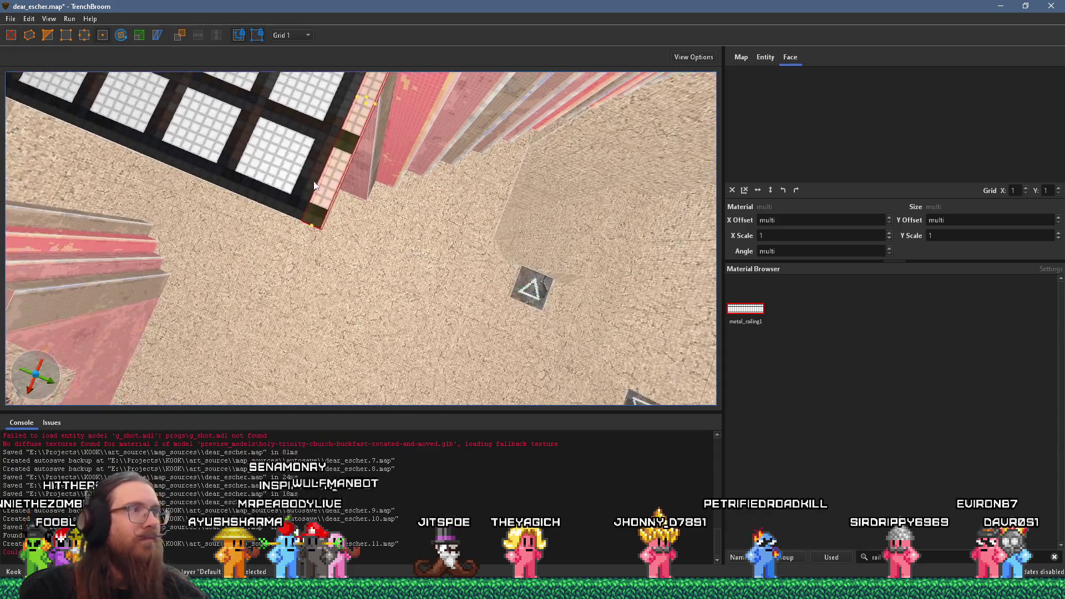
drag(394, 215, 402, 198)
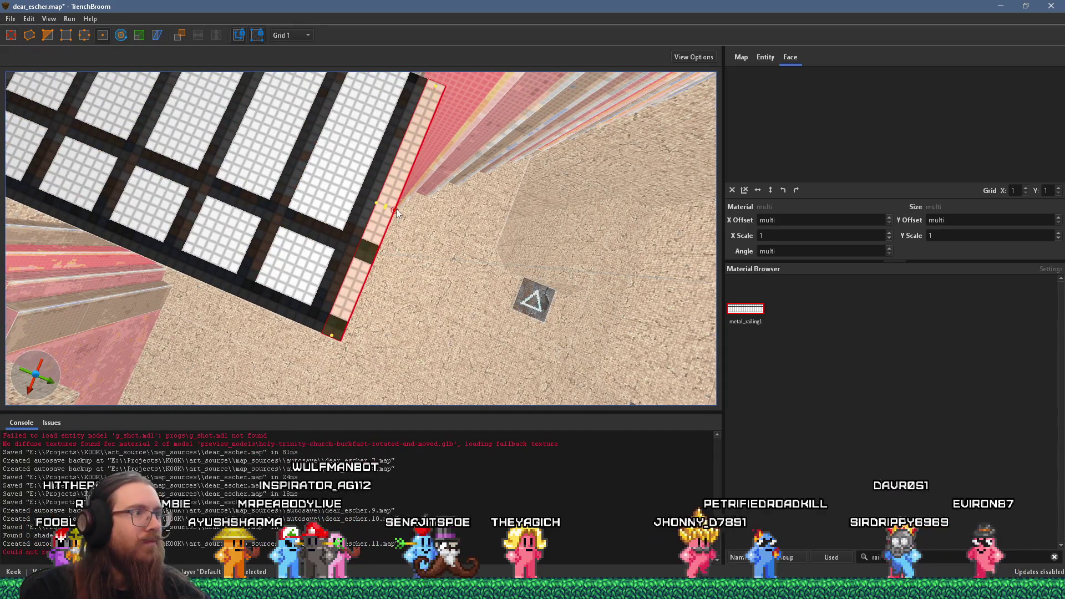
scroll(400, 198, down, 3)
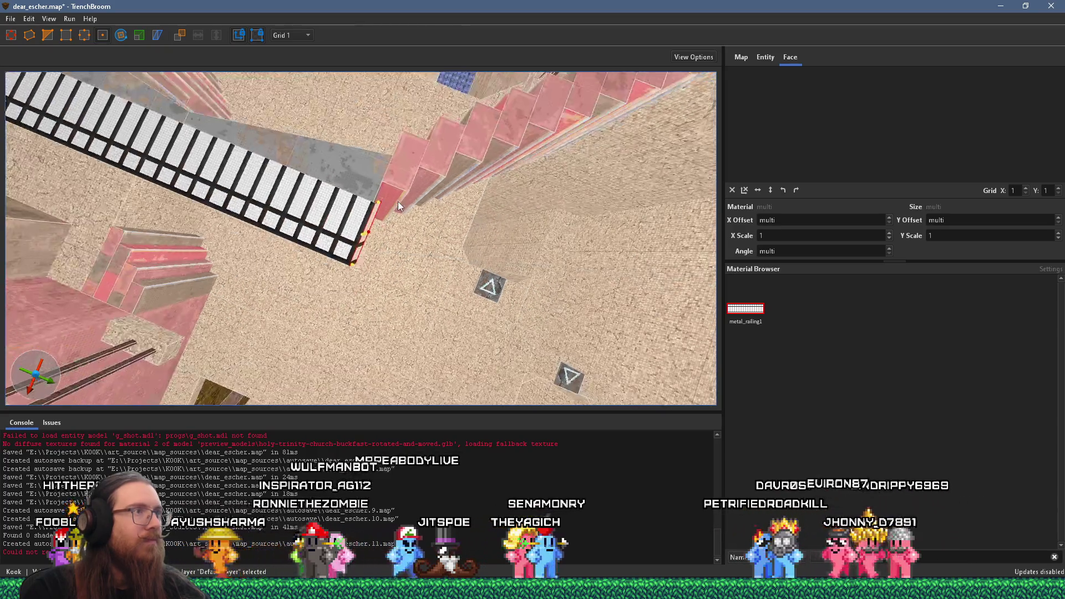
scroll(312, 170, down, 1)
Stretch the strip up along the next stair flight as a long railing, then reselect it
click(9, 36)
drag(401, 257, 674, 259)
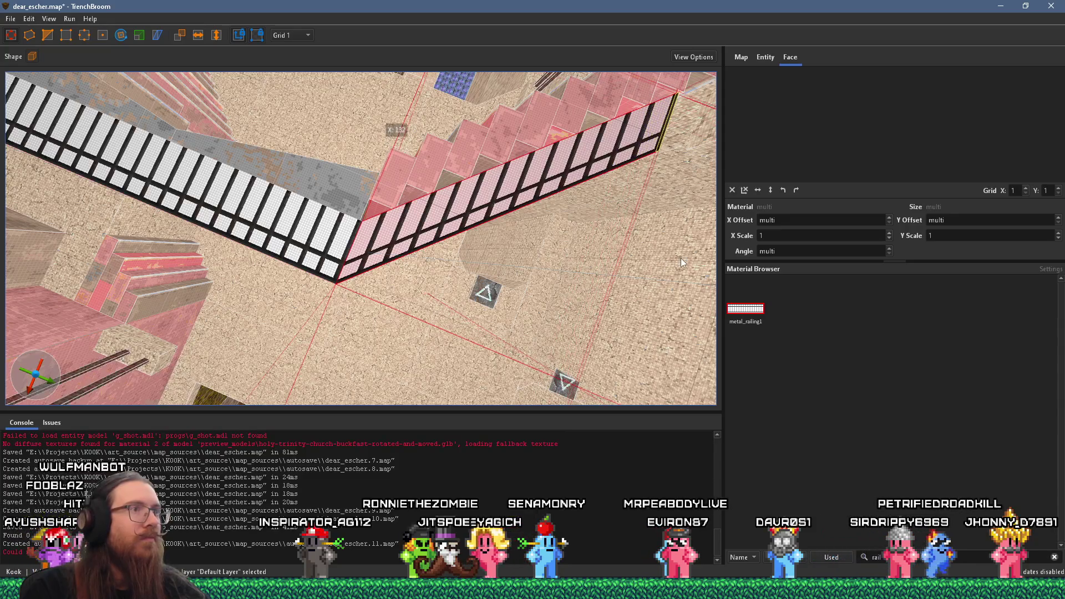
scroll(553, 225, up, 5)
mouse_move(511, 229)
mouse_down()
mouse_move(480, 265)
mouse_move(647, 252)
mouse_move(493, 184)
mouse_up()
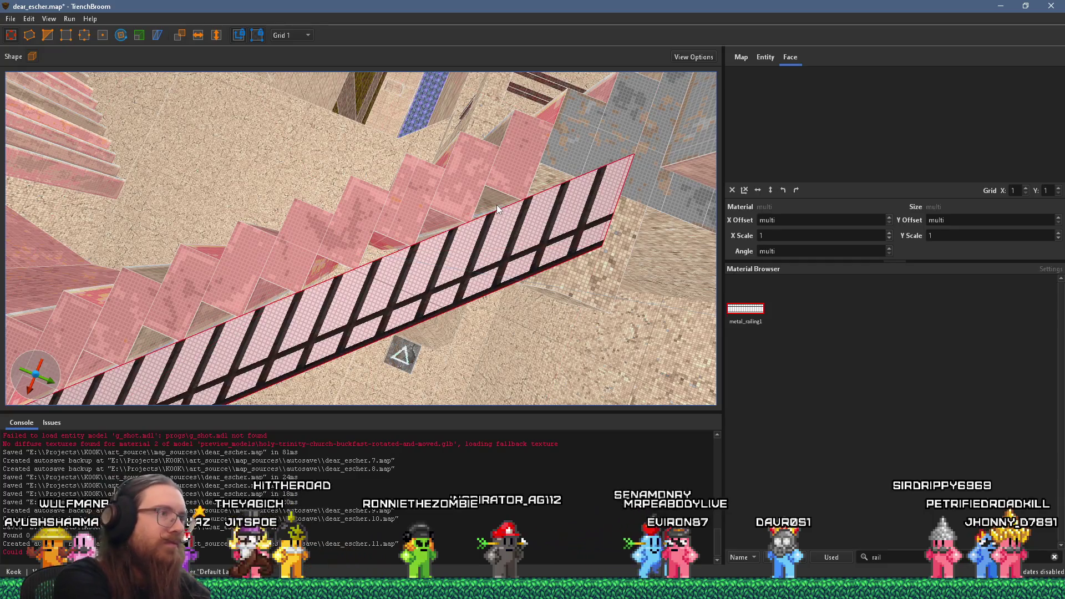
mouse_move(497, 208)
mouse_down()
mouse_move(417, 169)
mouse_move(395, 81)
mouse_move(399, 95)
mouse_up()
mouse_move(139, 204)
mouse_down()
mouse_move(355, 171)
mouse_move(397, 292)
mouse_up()
key(Escape)
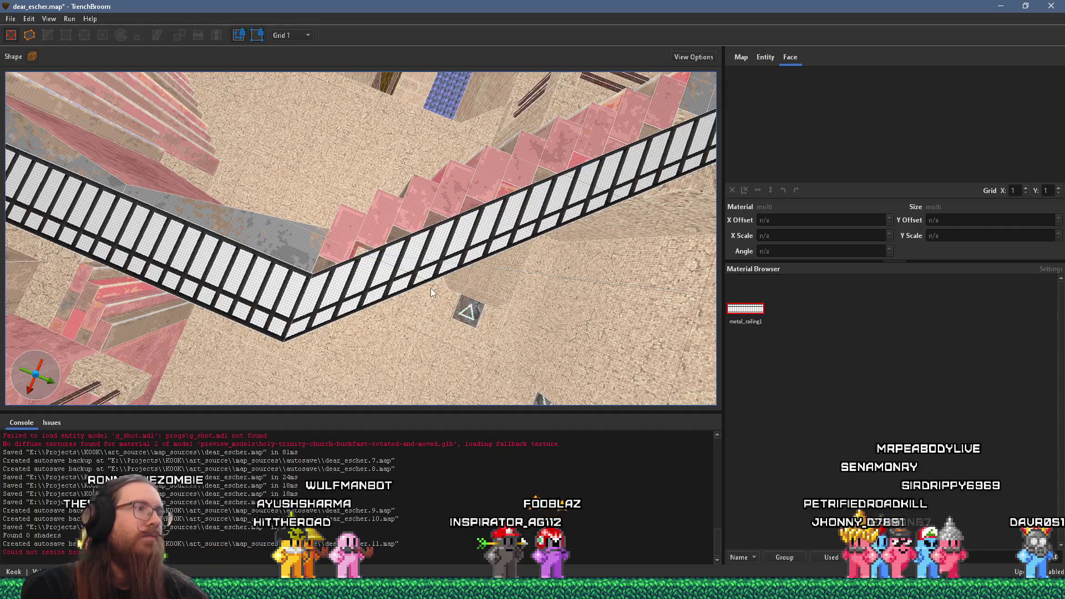
scroll(323, 308, up, 5)
scroll(341, 308, up, 3)
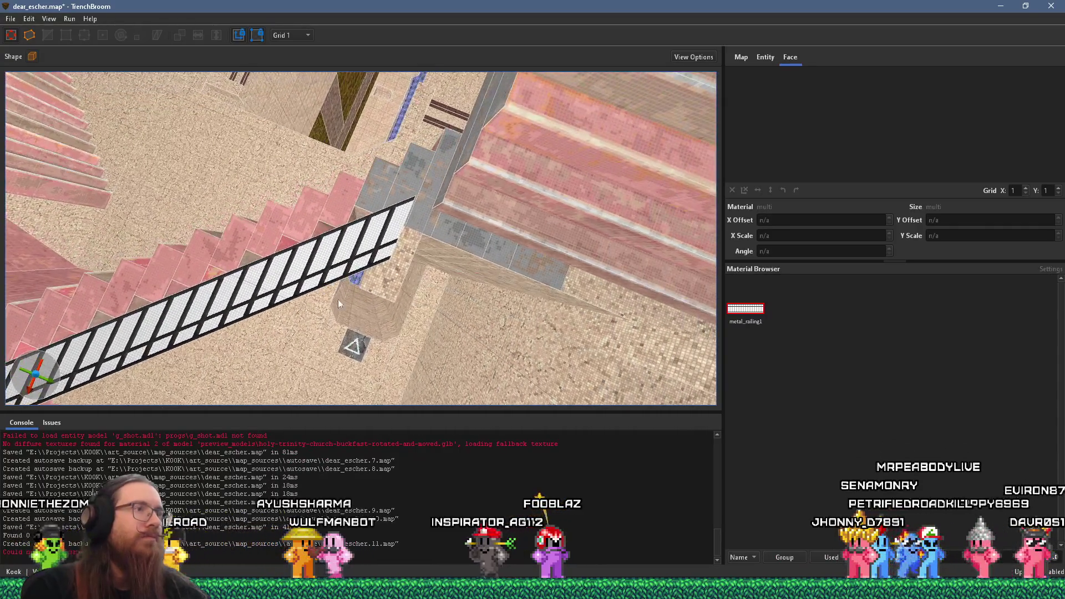
scroll(332, 304, up, 2)
click(377, 261)
Undo twice, then drag the end strip's vertical edge up along the stairs with the Vertex tool
mouse_move(441, 239)
mouse_down()
mouse_move(377, 232)
mouse_move(437, 214)
mouse_move(303, 239)
mouse_move(357, 287)
mouse_move(372, 268)
mouse_move(423, 289)
mouse_move(484, 287)
mouse_move(411, 302)
mouse_up()
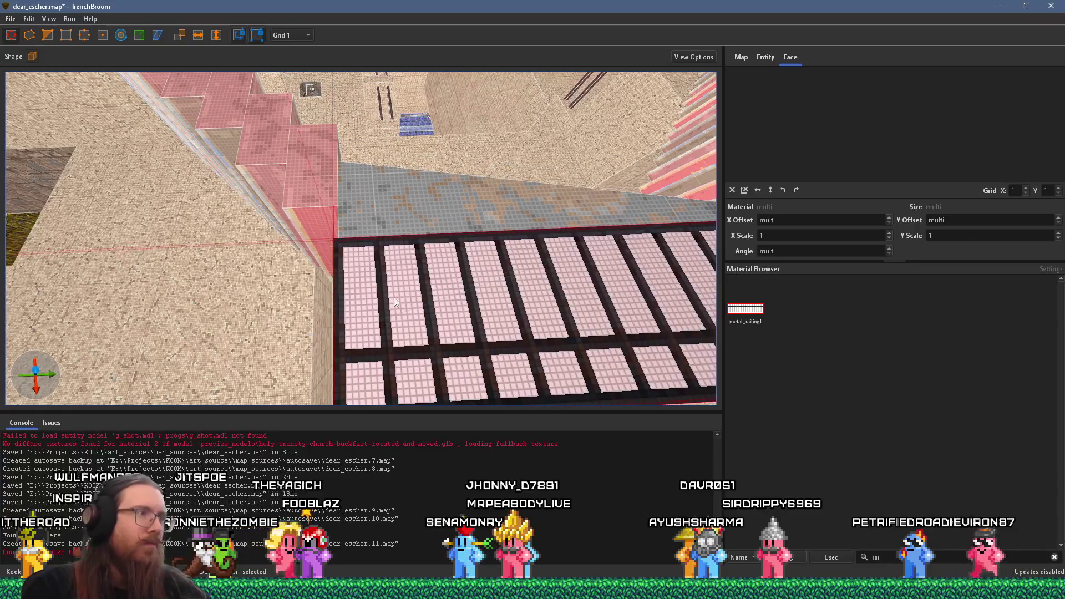
key(ctrl+z)
key(ctrl+z)
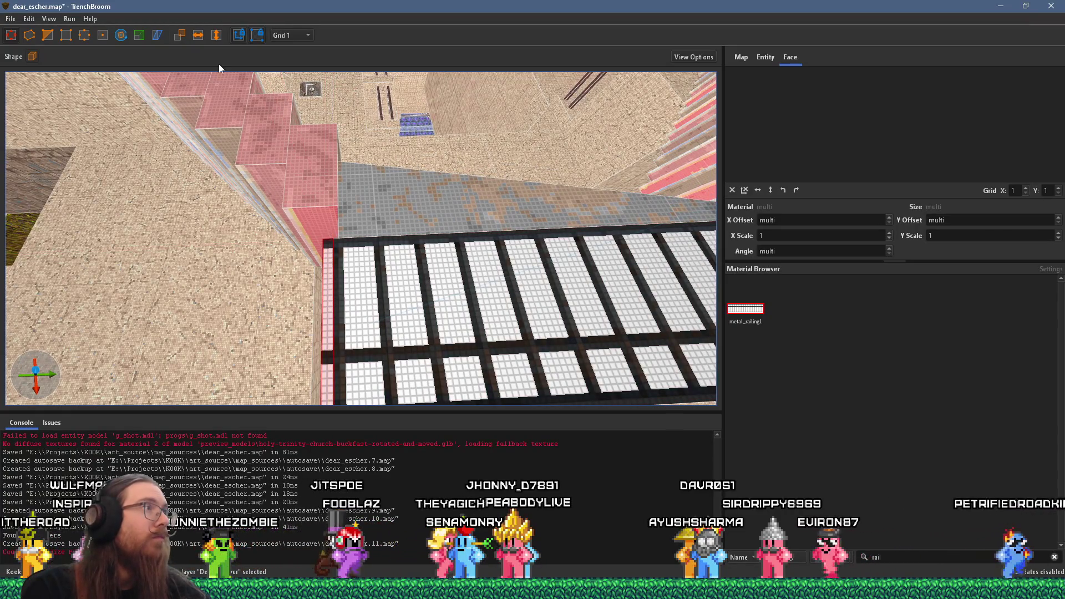
key(ctrl+z)
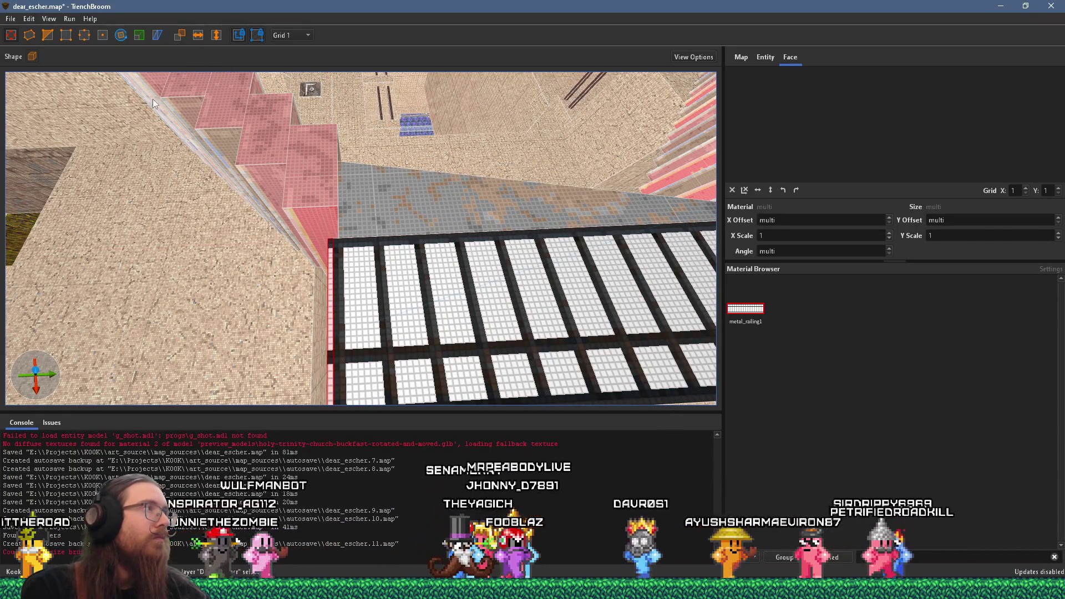
click(84, 35)
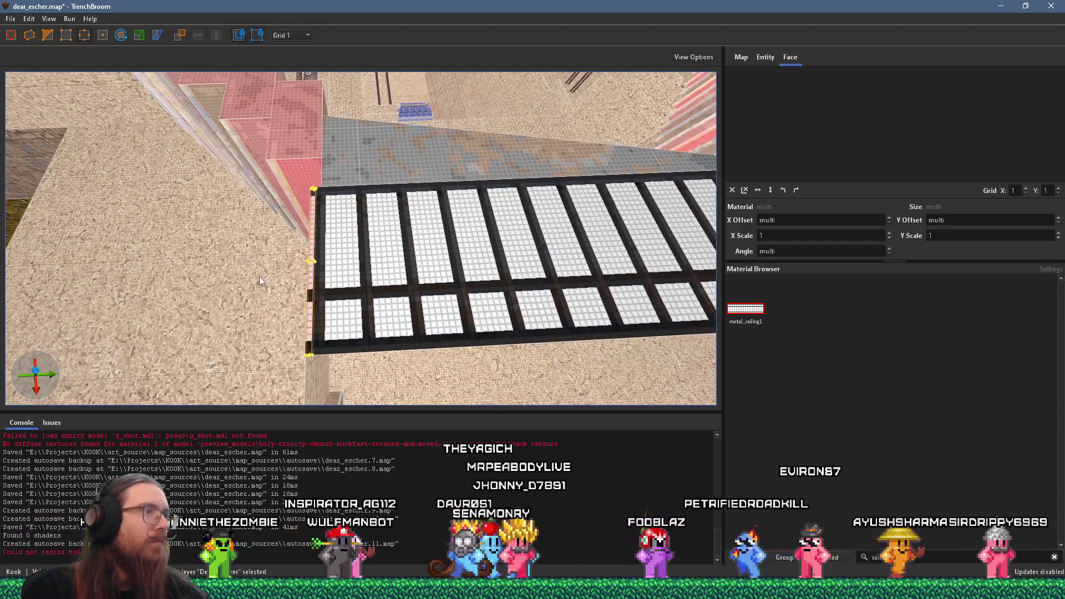
scroll(259, 276, up, 5)
scroll(289, 301, down, 6)
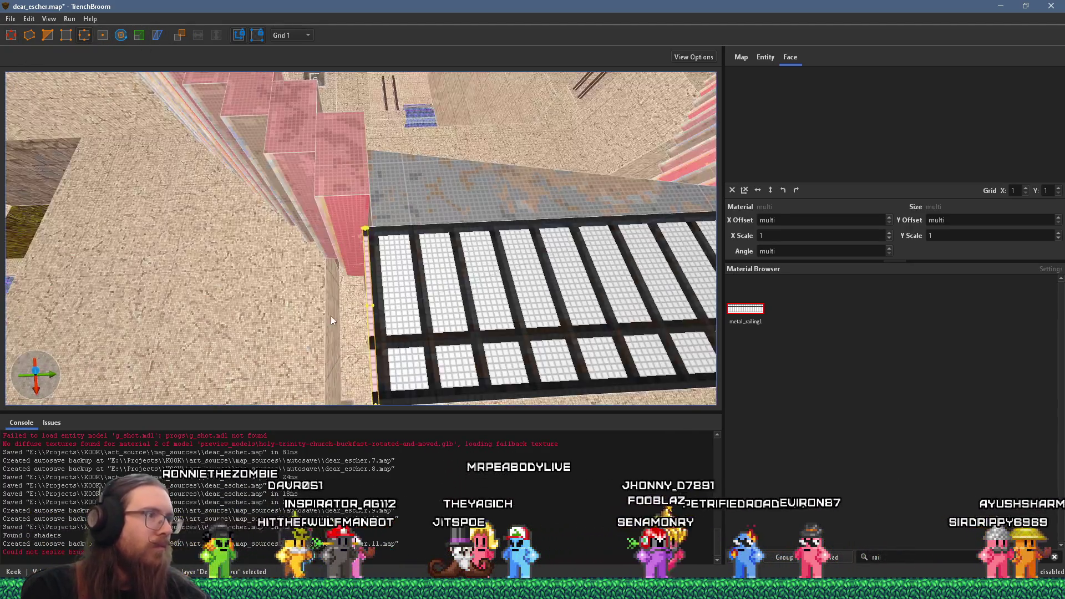
click(366, 304)
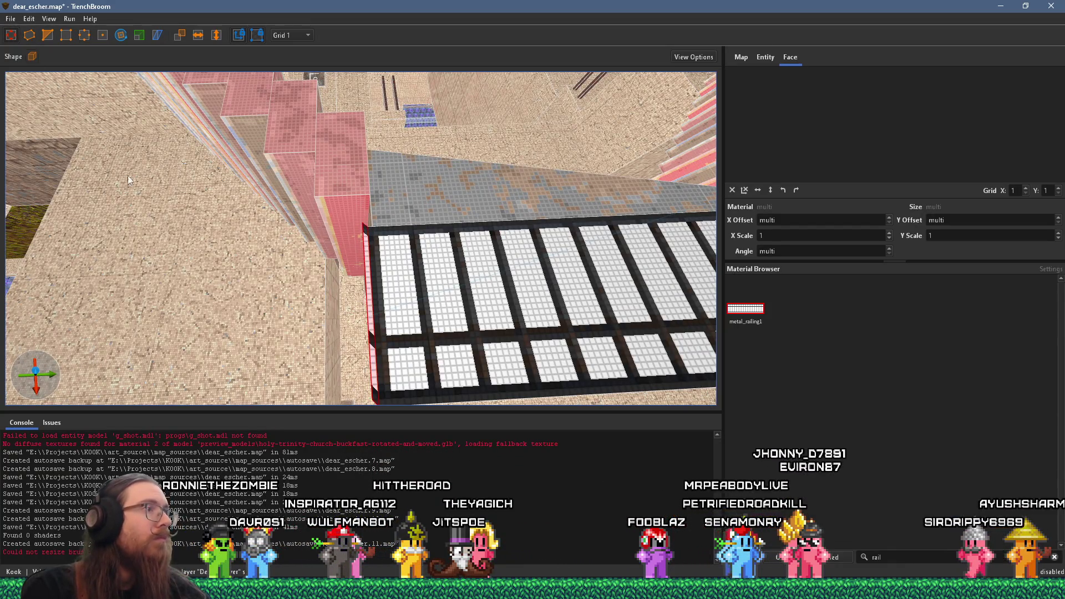
scroll(206, 283, down, 3)
mouse_move(287, 252)
mouse_down()
mouse_move(74, 166)
mouse_move(306, 300)
mouse_up()
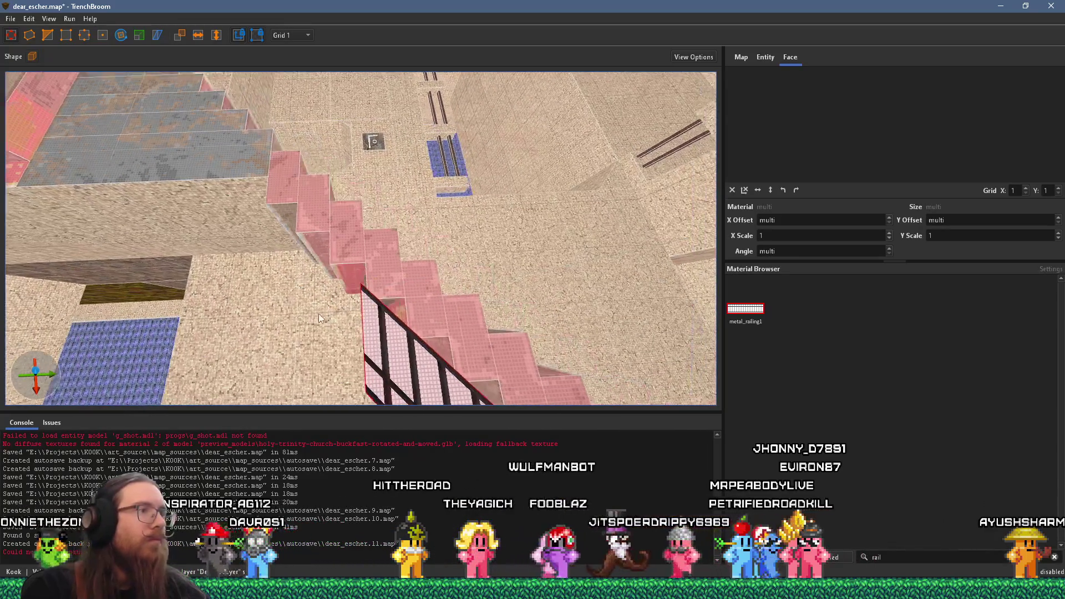
Select the railing ramp, set grid size 16, and inspect it from around the stairwell
key(d)
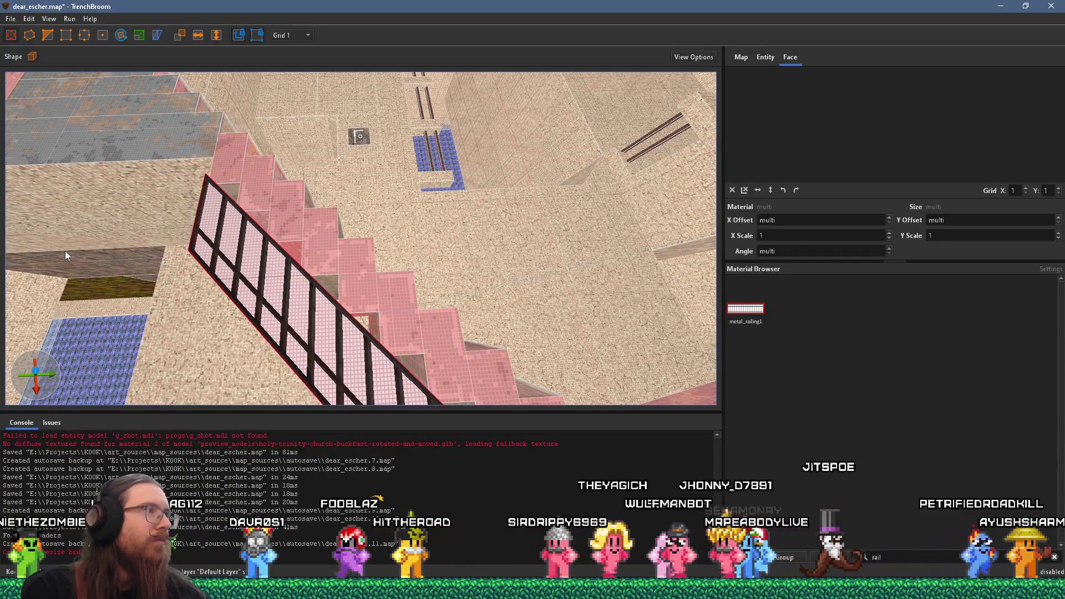
drag(65, 251, 182, 268)
key(a)
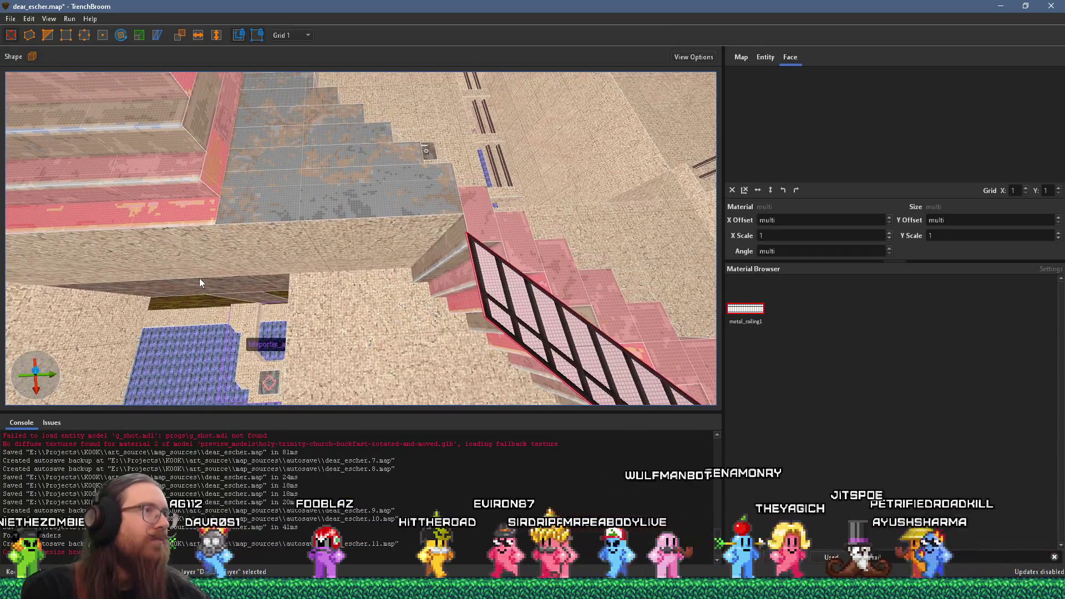
mouse_move(312, 291)
mouse_down()
mouse_move(139, 198)
mouse_move(19, 194)
mouse_move(263, 259)
mouse_move(269, 142)
mouse_move(131, 162)
mouse_move(211, 230)
mouse_move(264, 225)
mouse_move(250, 279)
mouse_up()
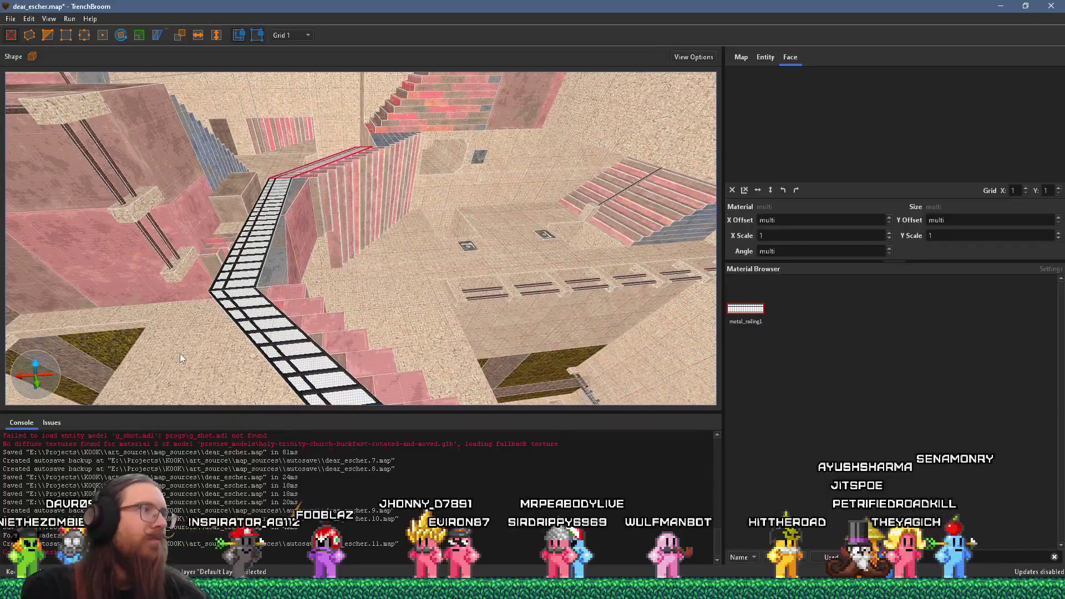
click(250, 279)
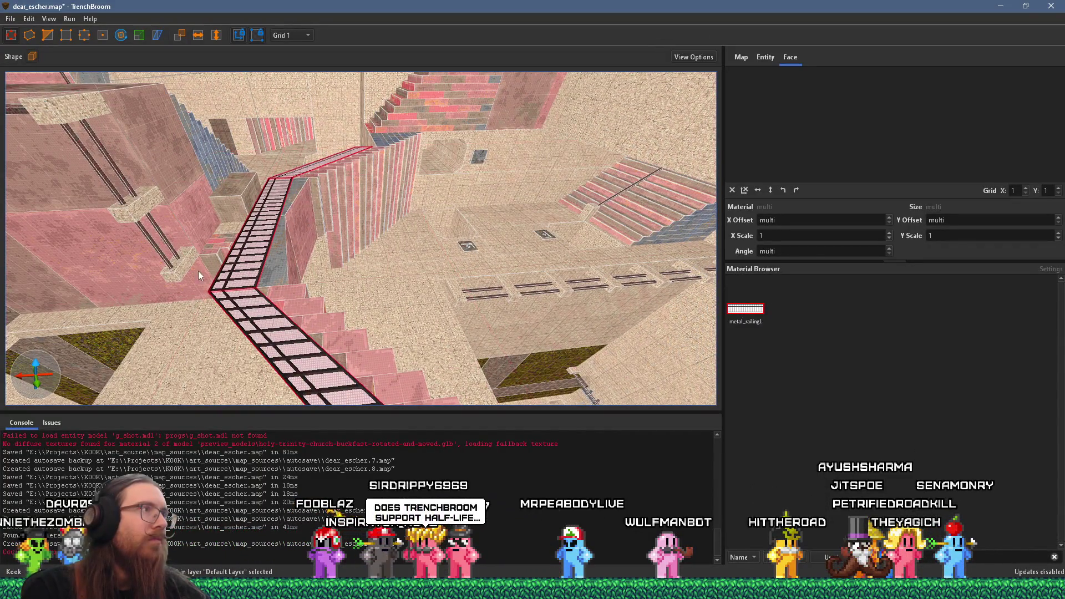
click(285, 100)
mouse_move(284, 100)
mouse_down()
mouse_move(360, 138)
mouse_move(416, 114)
mouse_move(391, 254)
mouse_up()
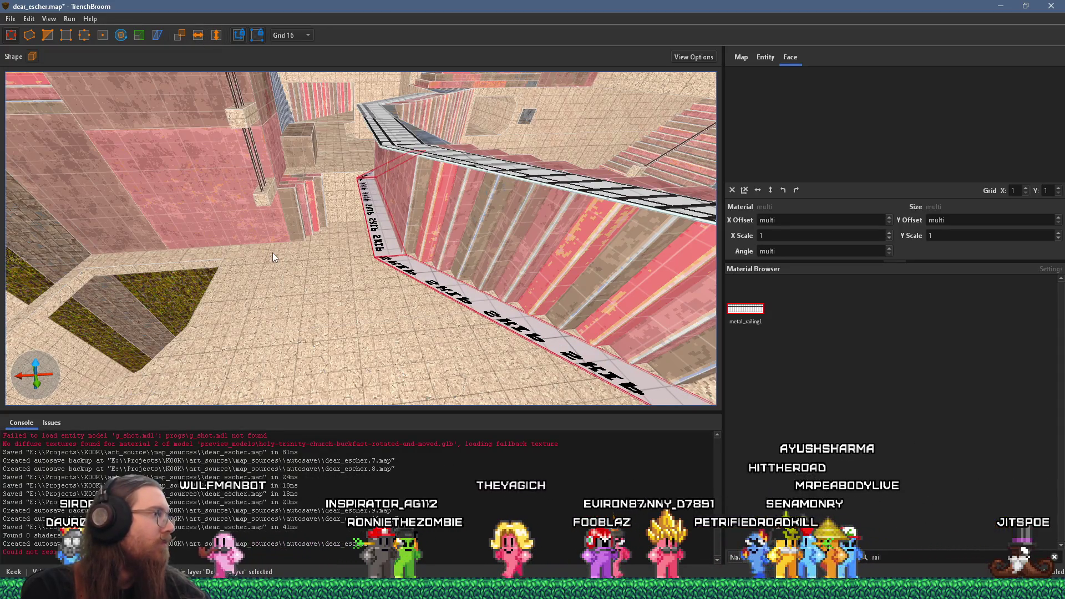
mouse_move(313, 290)
mouse_down()
mouse_move(314, 254)
mouse_move(405, 255)
mouse_move(437, 277)
mouse_move(384, 299)
mouse_move(539, 250)
mouse_move(483, 265)
mouse_move(388, 247)
mouse_move(387, 284)
mouse_move(327, 361)
mouse_move(403, 359)
mouse_move(405, 326)
mouse_up()
mouse_move(278, 254)
mouse_down()
mouse_move(489, 268)
mouse_move(471, 368)
mouse_move(420, 309)
mouse_move(523, 296)
mouse_move(471, 191)
mouse_move(501, 154)
mouse_move(544, 188)
mouse_up()
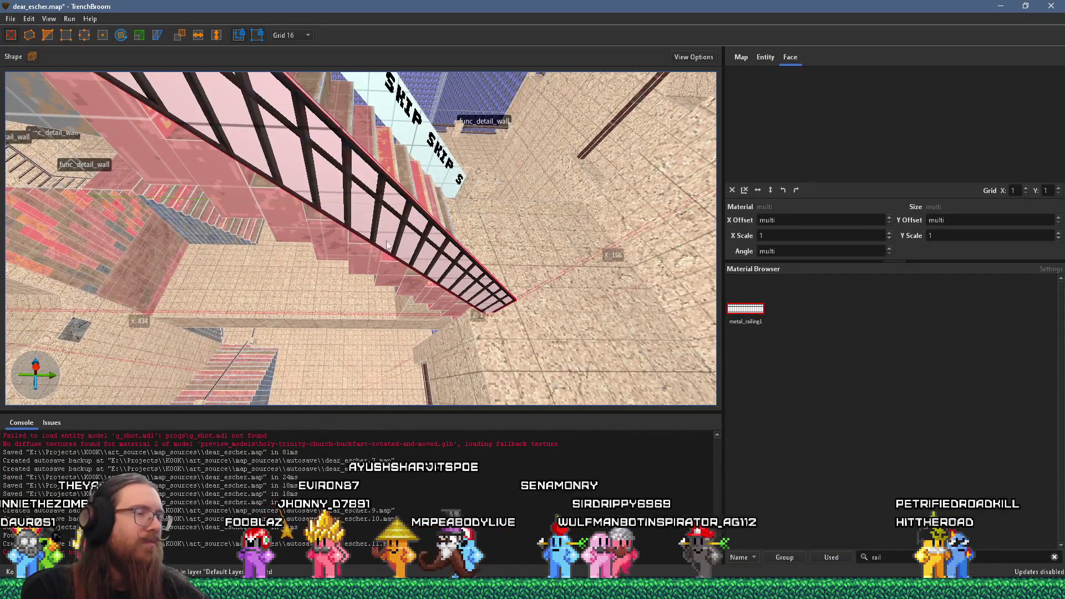
mouse_move(338, 245)
mouse_down()
mouse_move(311, 260)
mouse_move(395, 283)
mouse_move(295, 369)
mouse_up()
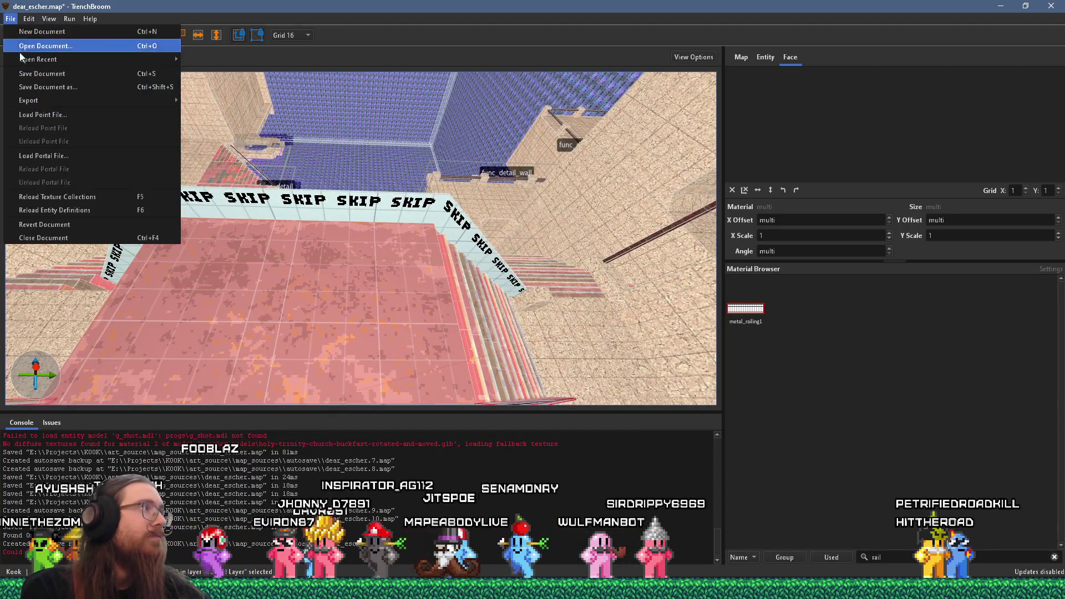
Save the map and turn the view toward the arch brushes by the blue-floored pit
key(ctrl+s)
mouse_move(359, 249)
mouse_down()
mouse_move(279, 291)
mouse_move(247, 335)
mouse_move(288, 233)
mouse_move(440, 423)
mouse_move(405, 287)
mouse_move(442, 340)
mouse_move(388, 261)
mouse_move(408, 298)
mouse_move(235, 234)
mouse_move(487, 271)
mouse_move(511, 234)
mouse_move(226, 269)
mouse_move(328, 330)
mouse_move(362, 199)
mouse_move(492, 202)
mouse_move(505, 235)
mouse_up()
right_click(505, 234)
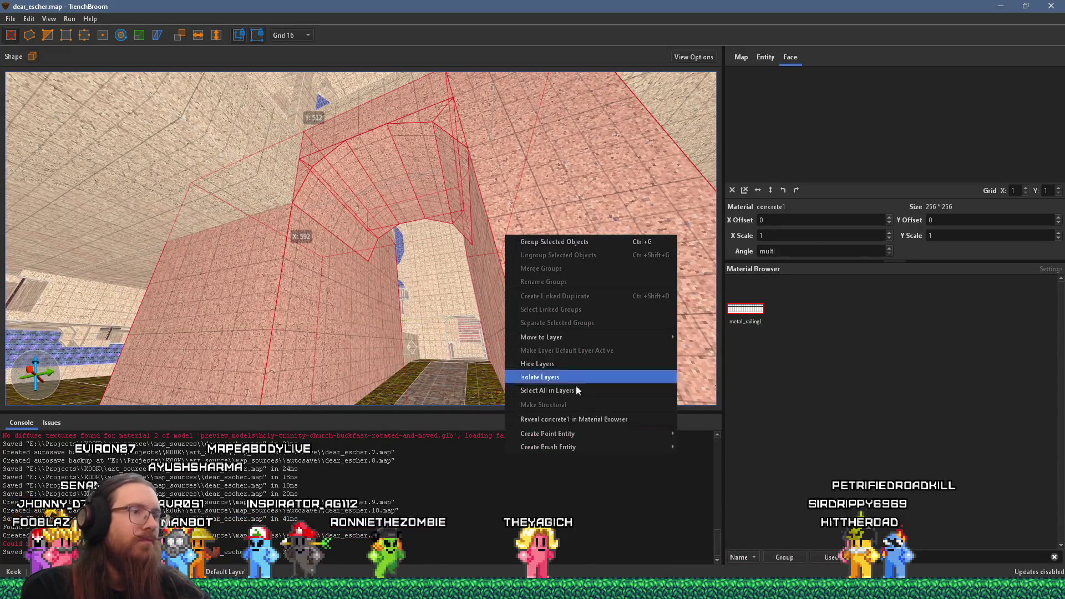
Turn the concrete1 arch brushes into a func_group with _phong set to 1
mouse_move(584, 445)
mouse_move(700, 469)
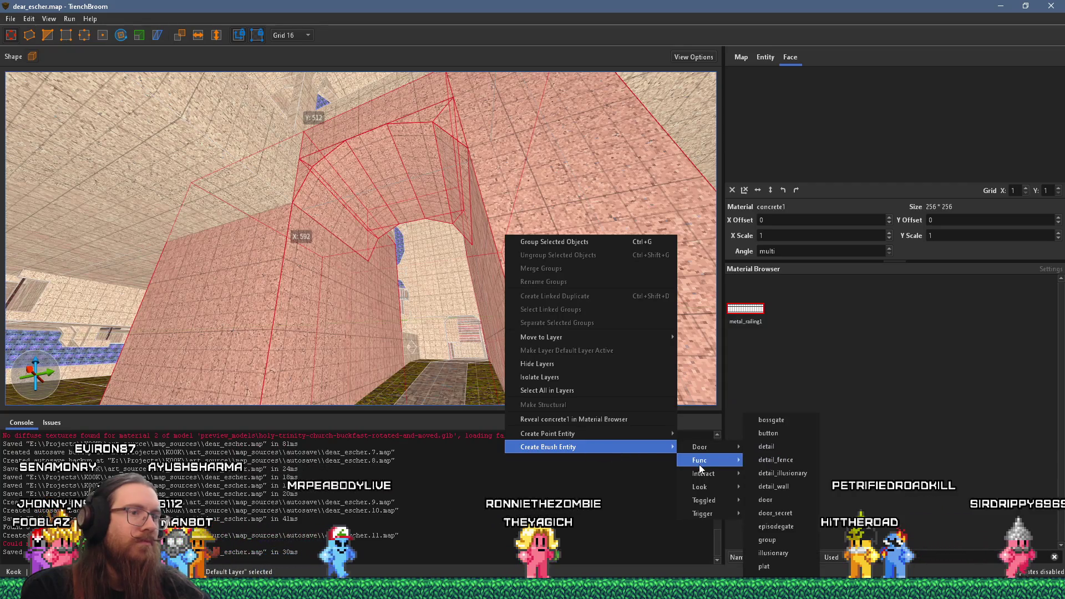
key(Escape)
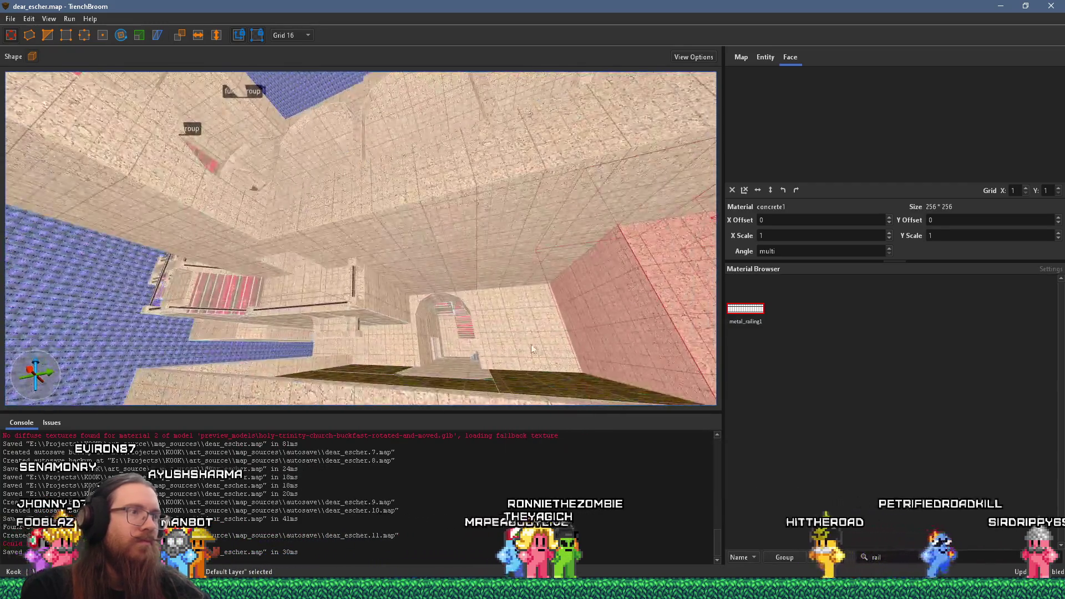
right_click(247, 326)
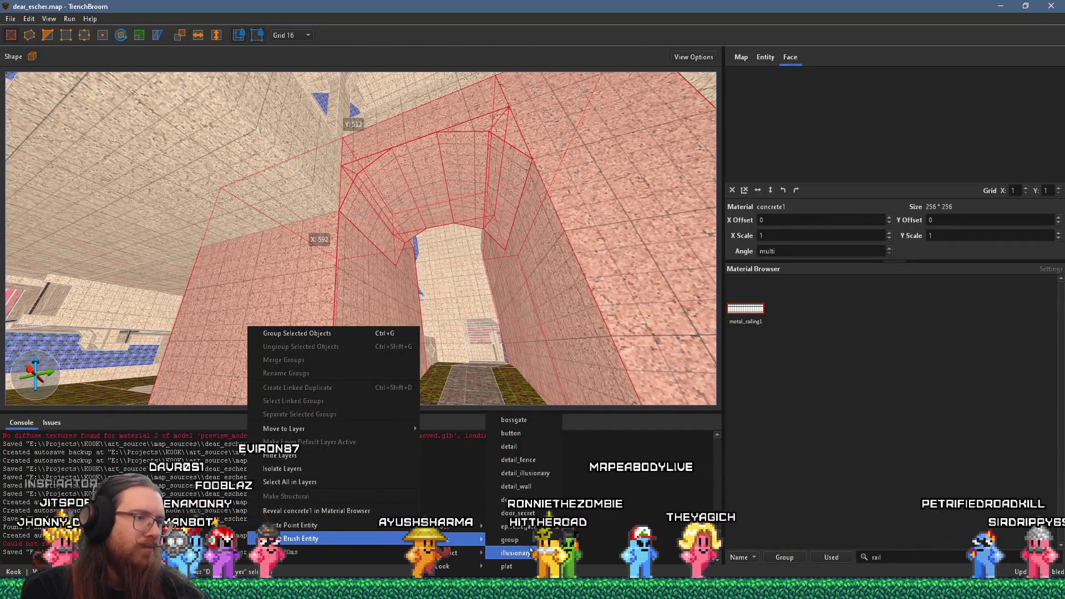
click(531, 544)
click(788, 94)
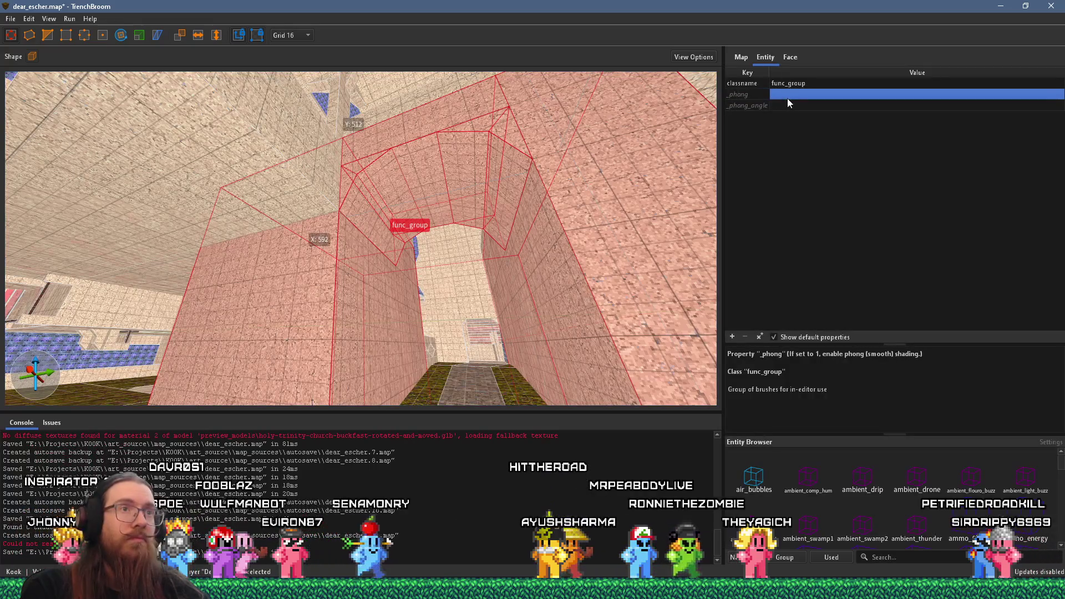
text(1)
key(Return)
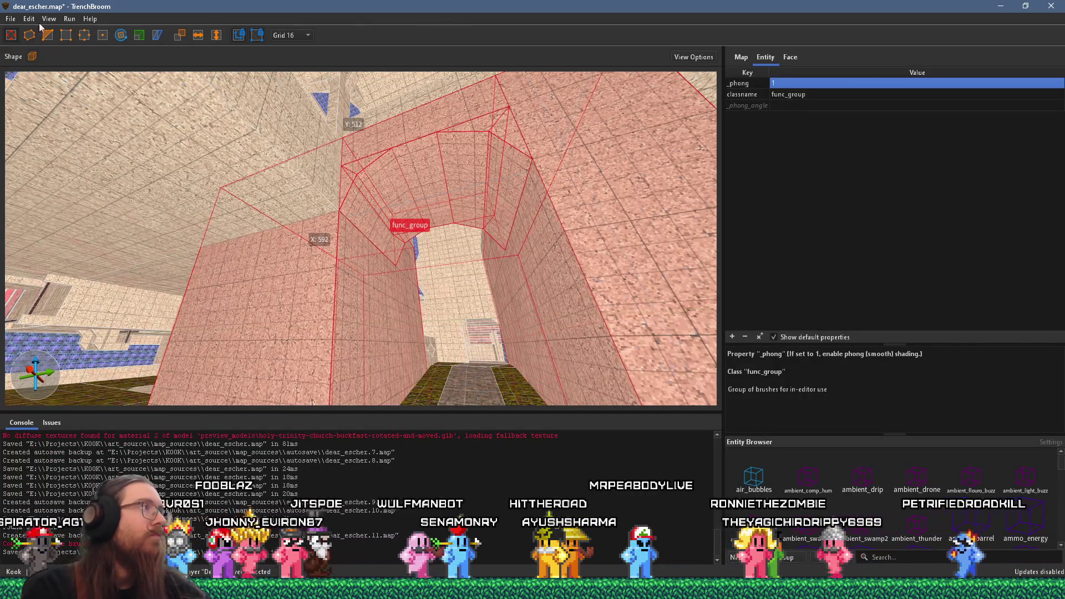
Save the dear_escher map from the File menu
click(15, 18)
click(33, 49)
click(70, 19)
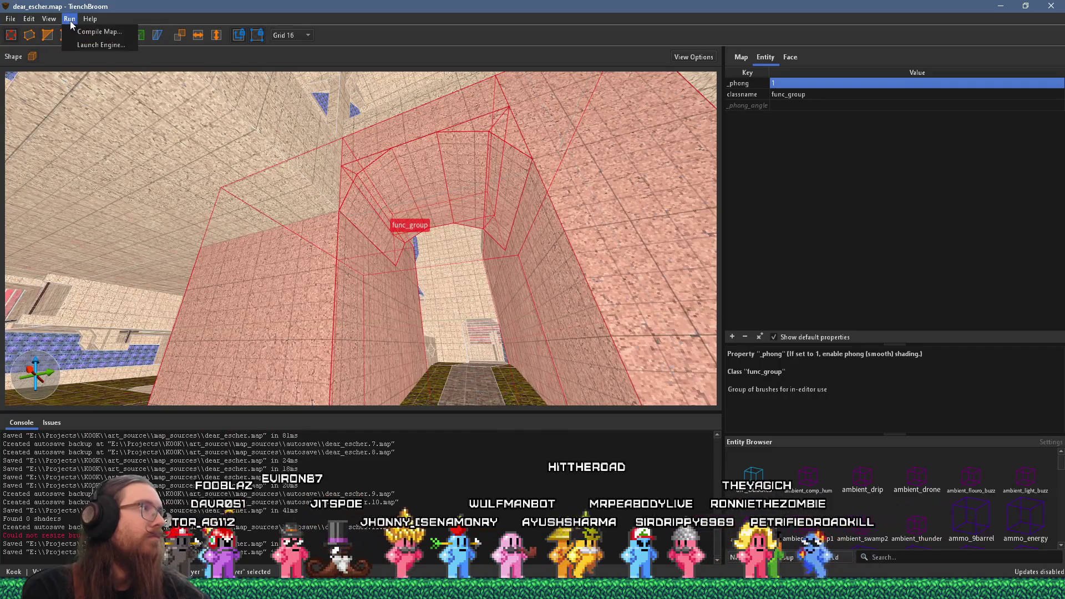
Compile dear_escher.map with the qbsp profile and switch to Godot
click(77, 32)
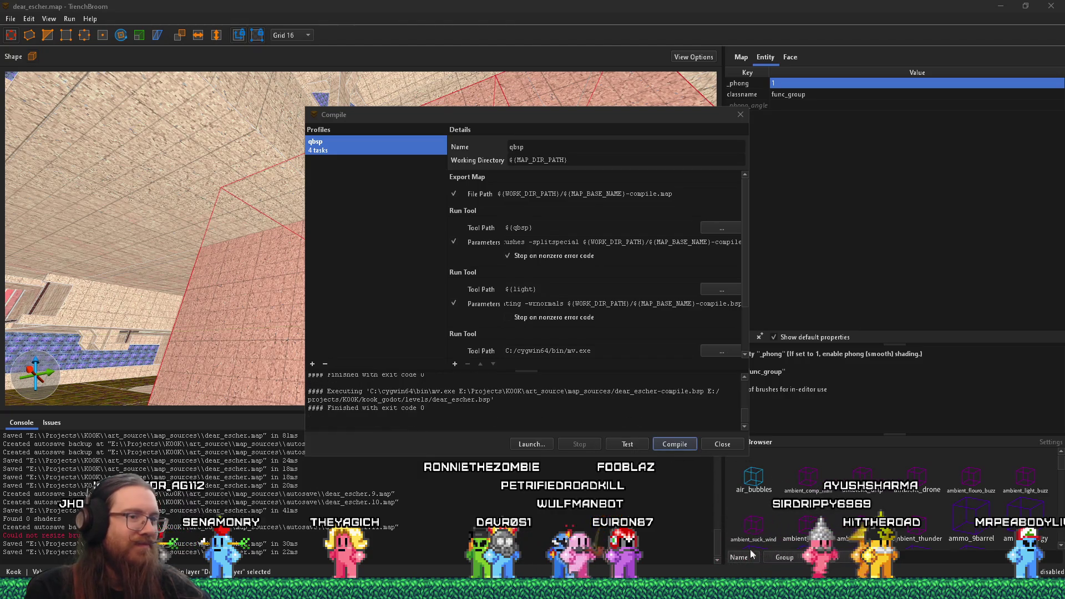
key(alt+Tab)
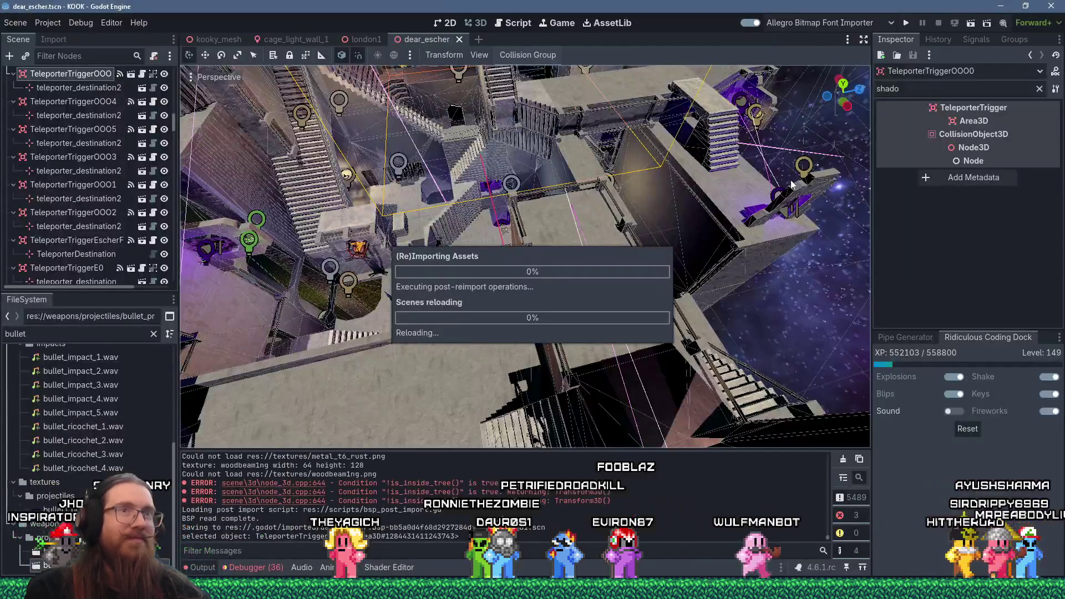
Orbit and zoom around the reimported level to inspect the new stair railings
mouse_move(366, 250)
mouse_down()
mouse_move(499, 311)
mouse_move(696, 371)
mouse_move(634, 430)
mouse_move(557, 331)
mouse_move(507, 291)
mouse_move(505, 342)
mouse_move(589, 306)
mouse_move(570, 317)
mouse_move(547, 295)
mouse_move(571, 306)
mouse_move(560, 295)
mouse_move(631, 261)
mouse_move(298, 342)
mouse_move(516, 361)
mouse_move(538, 335)
mouse_move(728, 332)
mouse_move(821, 264)
mouse_move(650, 345)
mouse_move(615, 268)
mouse_move(538, 320)
mouse_move(505, 309)
mouse_move(548, 303)
mouse_move(431, 264)
mouse_move(482, 334)
mouse_move(597, 345)
mouse_move(505, 354)
mouse_move(532, 347)
mouse_move(544, 364)
mouse_move(547, 348)
mouse_move(560, 394)
mouse_move(577, 396)
mouse_move(605, 347)
mouse_move(550, 372)
mouse_move(641, 331)
mouse_move(535, 141)
mouse_move(581, 262)
mouse_move(584, 189)
mouse_move(544, 406)
mouse_move(579, 222)
mouse_move(538, 324)
mouse_move(541, 198)
mouse_move(544, 321)
mouse_move(627, 287)
mouse_move(484, 235)
mouse_move(405, 165)
mouse_move(483, 318)
mouse_move(471, 278)
mouse_move(514, 244)
mouse_move(486, 216)
mouse_move(608, 205)
mouse_move(543, 255)
mouse_move(575, 293)
mouse_move(642, 297)
mouse_up()
scroll(532, 311, up, 4)
scroll(589, 306, up, 2)
scroll(543, 341, up, 2)
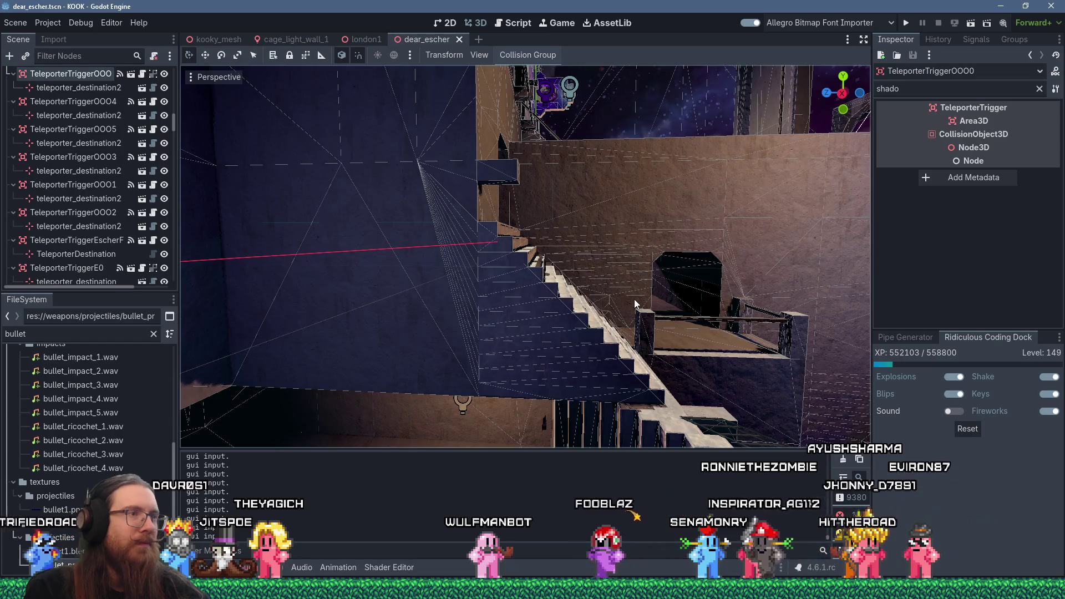
mouse_move(623, 295)
mouse_down()
mouse_move(677, 337)
mouse_move(574, 322)
mouse_move(637, 294)
mouse_move(518, 252)
mouse_move(494, 323)
mouse_move(451, 311)
mouse_move(530, 309)
mouse_move(461, 205)
mouse_move(381, 164)
mouse_move(293, 191)
mouse_move(373, 188)
mouse_move(549, 227)
mouse_move(505, 169)
mouse_move(484, 334)
mouse_move(555, 294)
mouse_move(576, 309)
mouse_move(500, 379)
mouse_move(673, 302)
mouse_move(747, 241)
mouse_up()
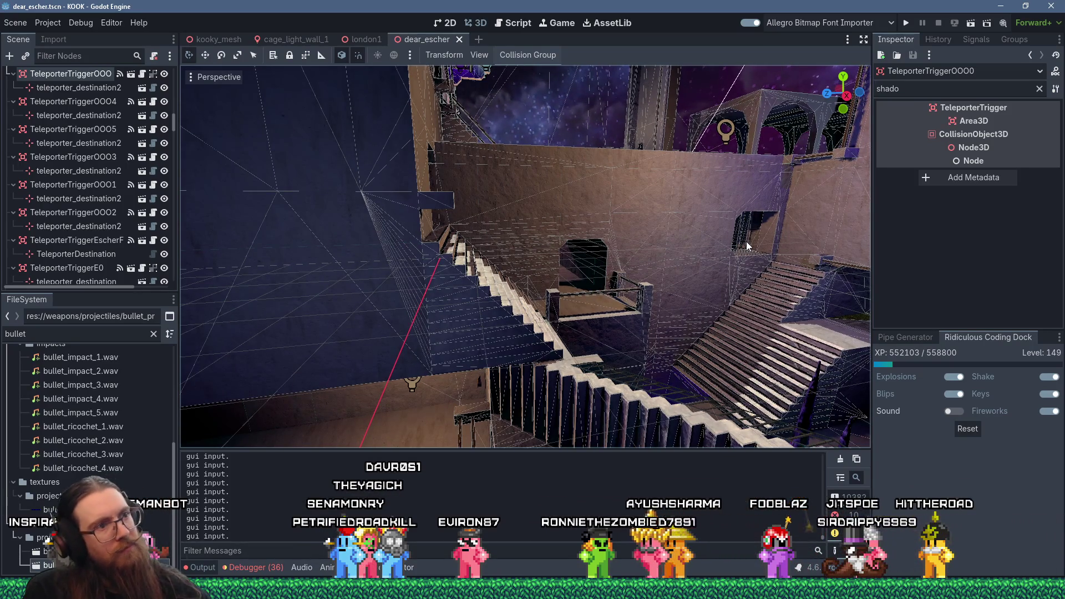
mouse_move(747, 241)
mouse_down()
mouse_move(692, 265)
mouse_move(508, 264)
mouse_move(455, 280)
mouse_move(314, 290)
mouse_move(369, 255)
mouse_move(444, 255)
mouse_move(484, 232)
mouse_move(425, 216)
mouse_move(602, 255)
mouse_move(440, 335)
mouse_up()
scroll(443, 286, down, 2)
scroll(440, 335, up, 2)
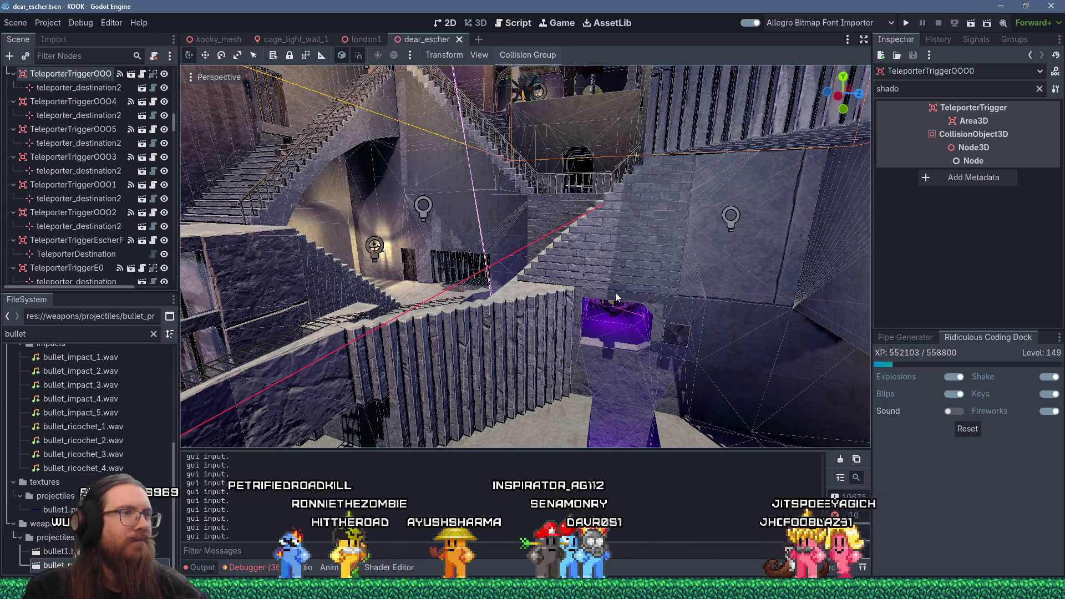
key(w)
scroll(595, 279, up, 3)
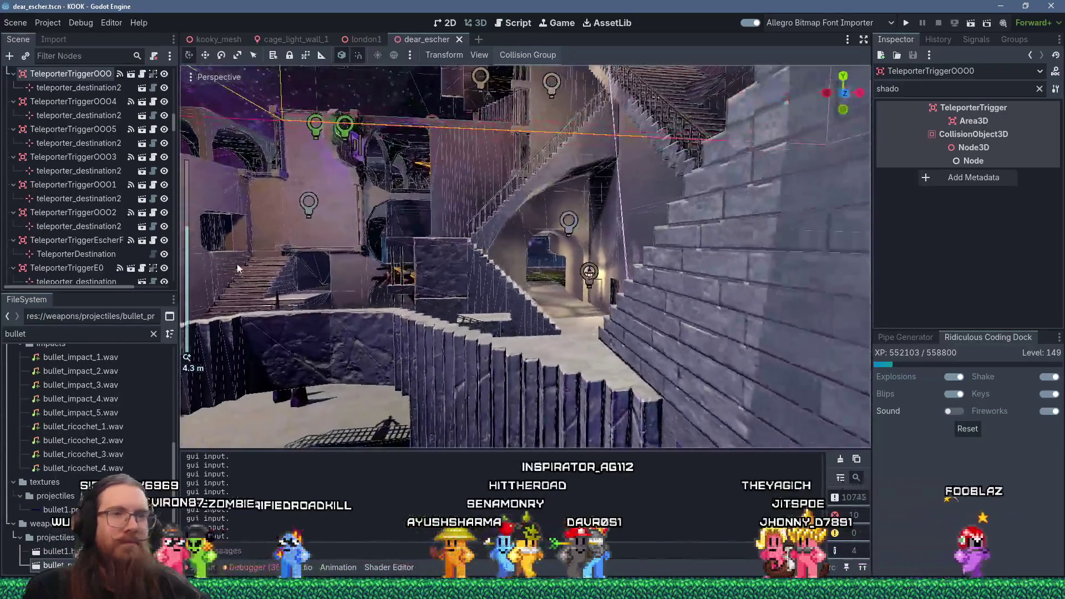
scroll(597, 302, down, 3)
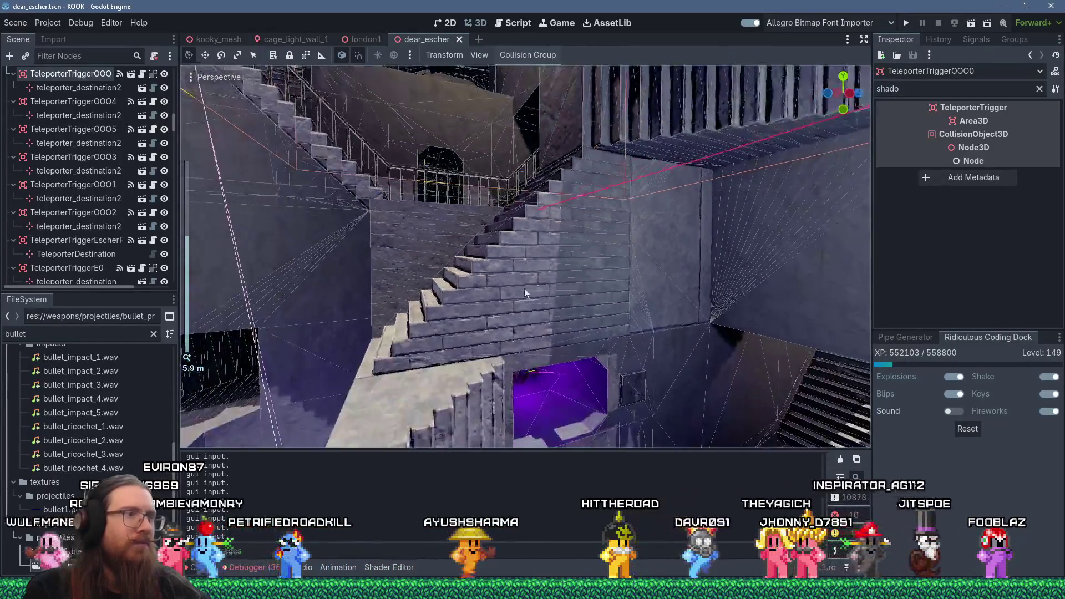
mouse_move(525, 292)
mouse_down()
mouse_move(455, 277)
mouse_move(379, 288)
mouse_move(432, 251)
mouse_move(360, 332)
mouse_up()
scroll(361, 332, down, 4)
mouse_move(454, 296)
mouse_down()
mouse_move(498, 280)
mouse_move(389, 265)
mouse_move(275, 291)
mouse_up()
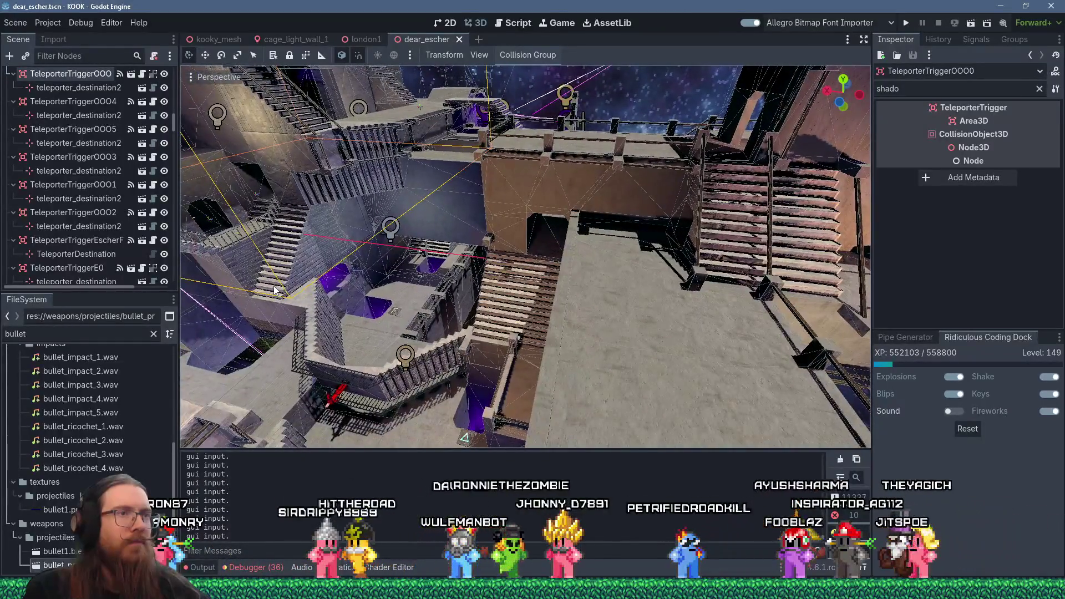
mouse_move(568, 297)
mouse_down()
mouse_move(618, 301)
mouse_move(489, 288)
mouse_move(349, 297)
mouse_move(441, 252)
mouse_move(448, 410)
mouse_move(501, 302)
mouse_move(550, 254)
mouse_move(464, 407)
mouse_move(412, 219)
mouse_move(630, 217)
mouse_move(554, 319)
mouse_move(577, 294)
mouse_move(334, 388)
mouse_move(527, 324)
mouse_move(288, 268)
mouse_up()
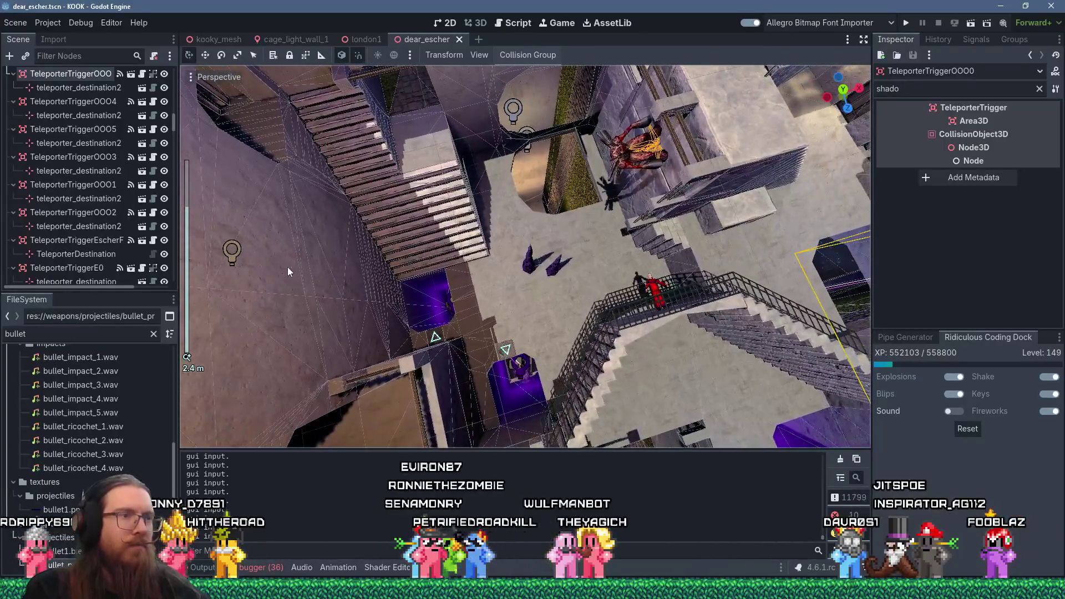
mouse_move(484, 301)
mouse_down()
mouse_move(848, 204)
mouse_move(584, 277)
mouse_up()
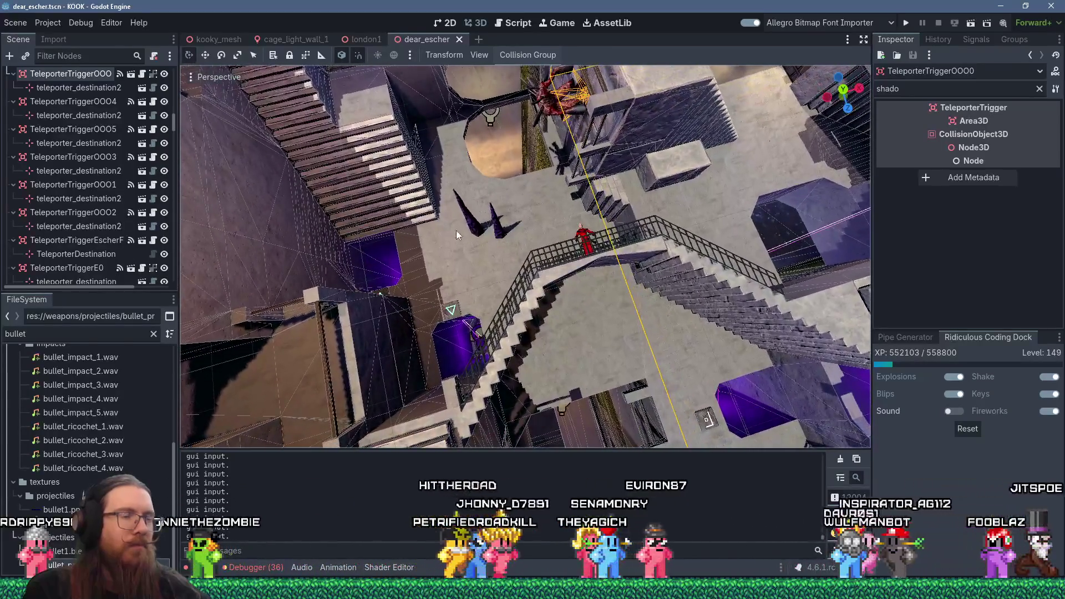
scroll(495, 301, down, 2)
mouse_move(495, 301)
mouse_down()
mouse_move(743, 326)
mouse_move(594, 260)
mouse_move(746, 314)
mouse_move(486, 289)
mouse_move(673, 266)
mouse_move(687, 304)
mouse_move(771, 372)
mouse_up()
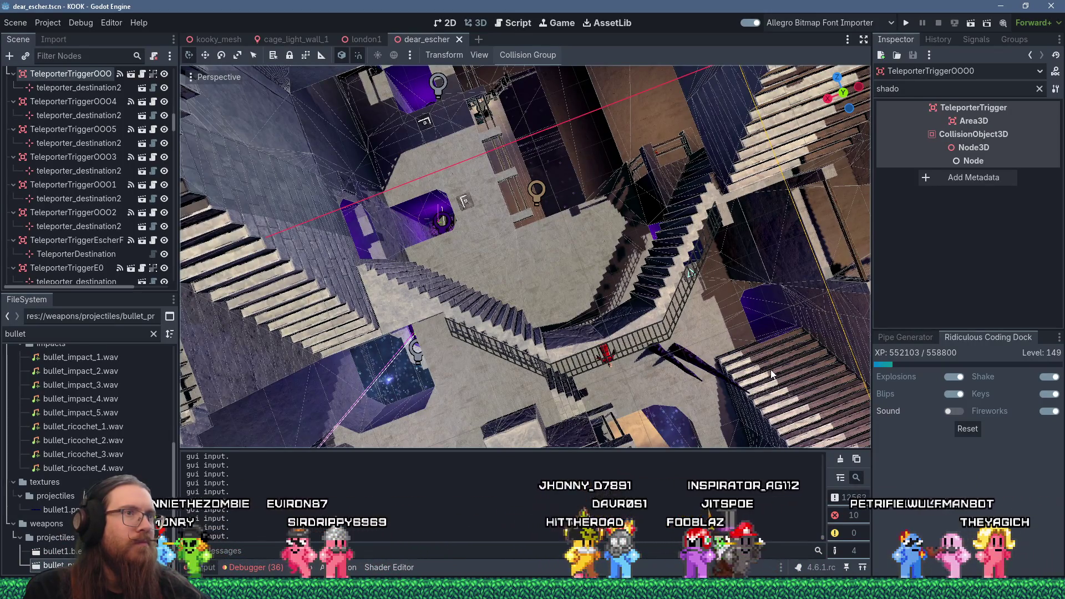
mouse_move(772, 373)
mouse_down()
mouse_move(519, 364)
mouse_move(561, 343)
mouse_move(537, 391)
mouse_move(487, 240)
mouse_move(534, 262)
mouse_move(388, 314)
mouse_move(391, 255)
mouse_move(546, 270)
mouse_move(534, 391)
mouse_up()
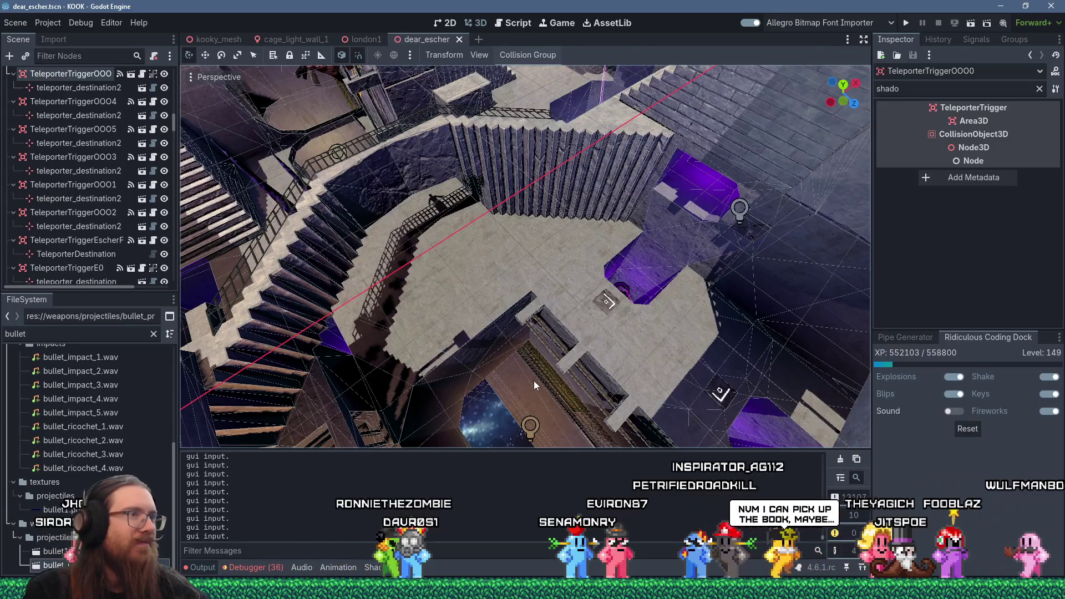
mouse_move(487, 300)
mouse_down()
mouse_move(585, 332)
mouse_move(496, 310)
mouse_move(574, 320)
mouse_move(516, 322)
mouse_move(684, 309)
mouse_move(502, 304)
mouse_move(490, 261)
mouse_move(469, 284)
mouse_up()
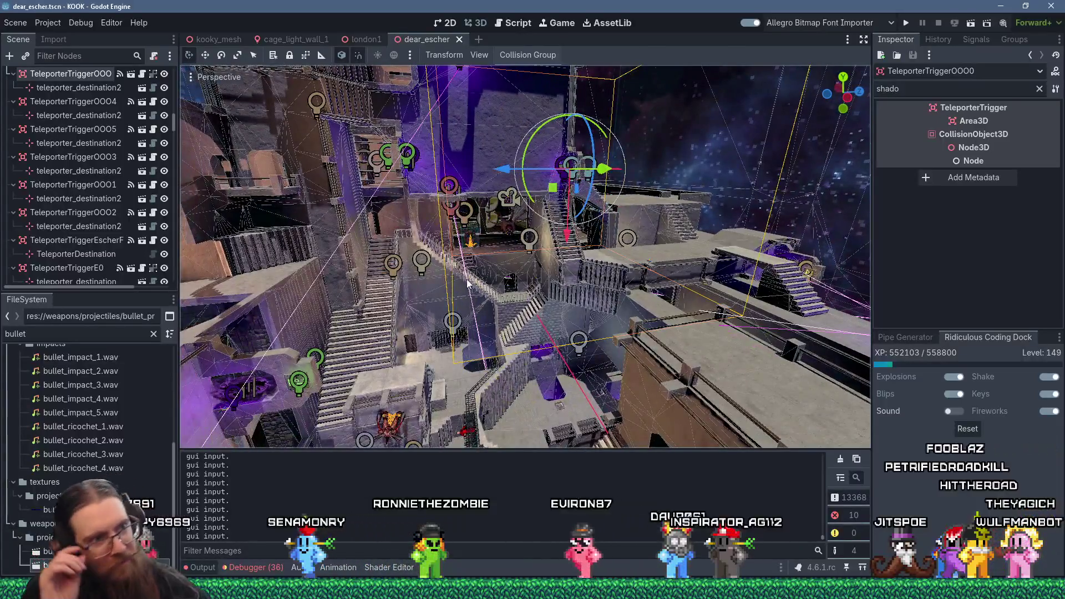
Orbit and zoom the Godot viewport to look down on the stairs from new angles
drag(485, 272, 520, 362)
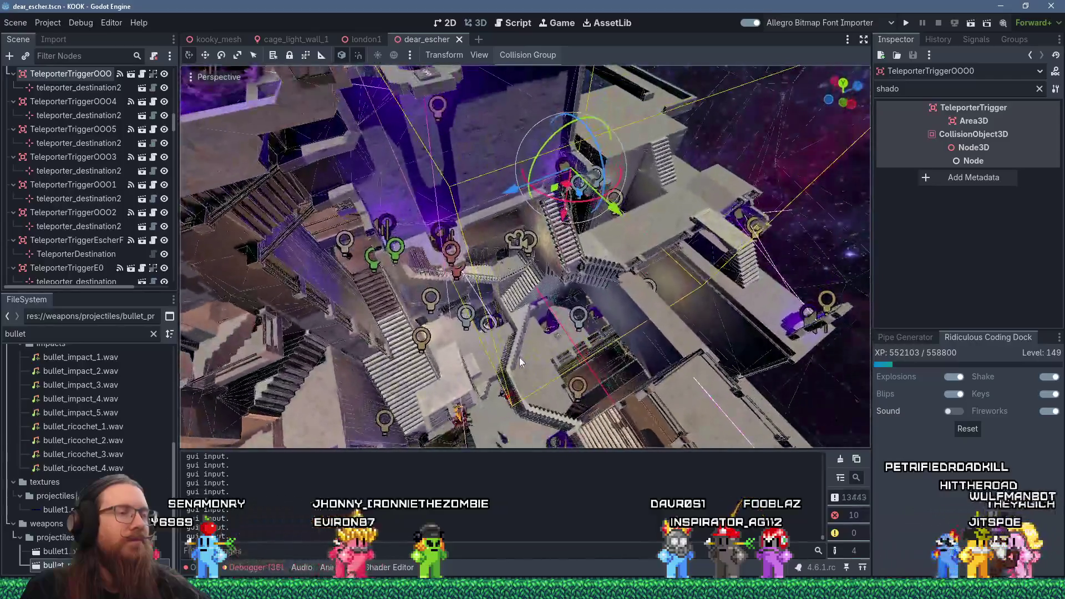
scroll(519, 358, up, 3)
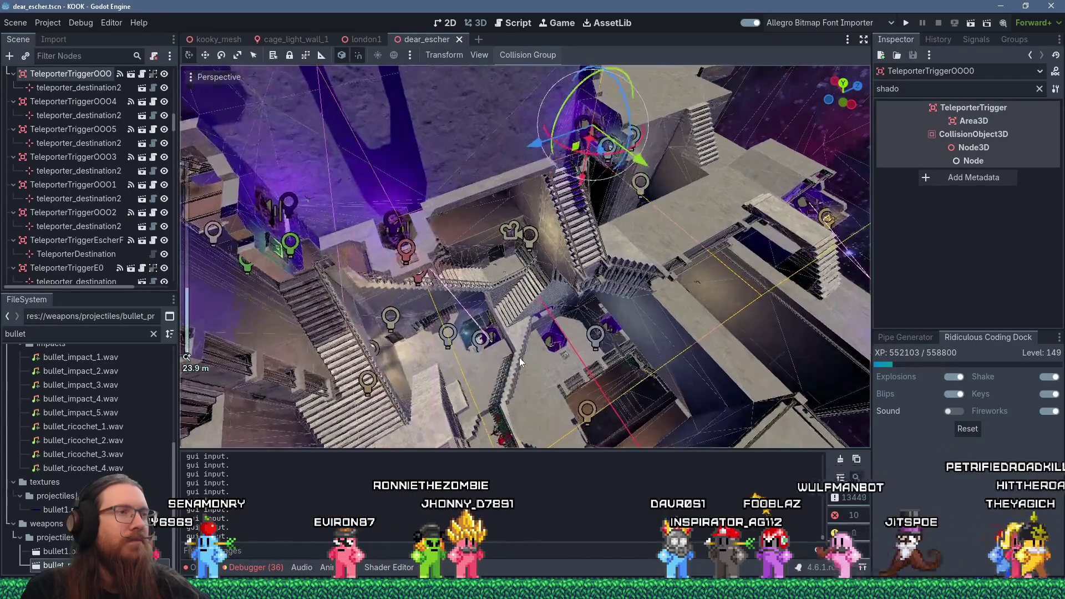
drag(447, 340, 601, 341)
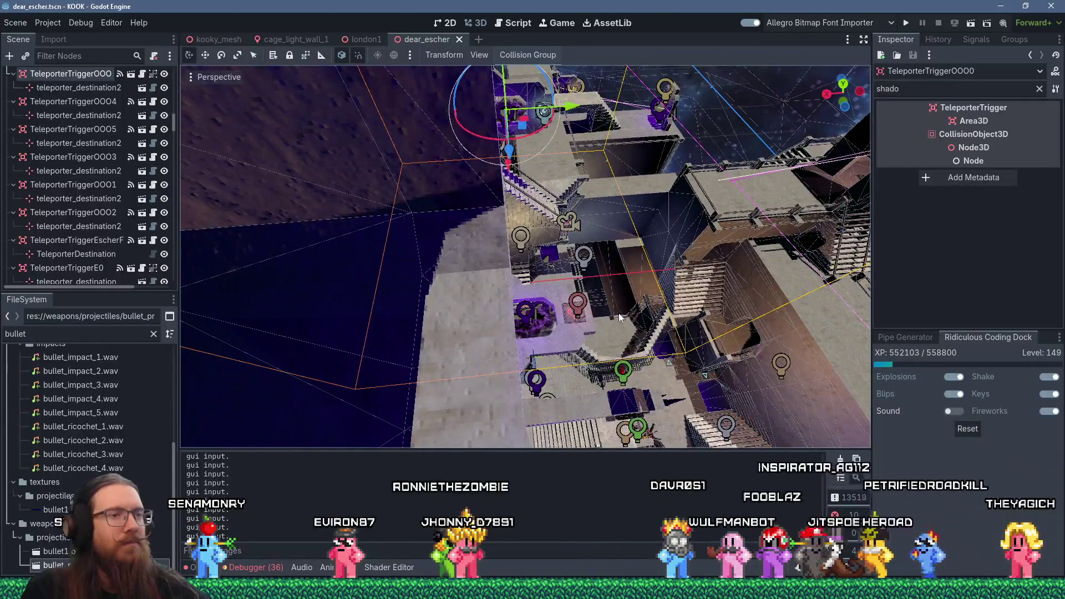
Return to TrenchBroom and focus the dear_escher.map main window behind the compile window
mouse_move(694, 561)
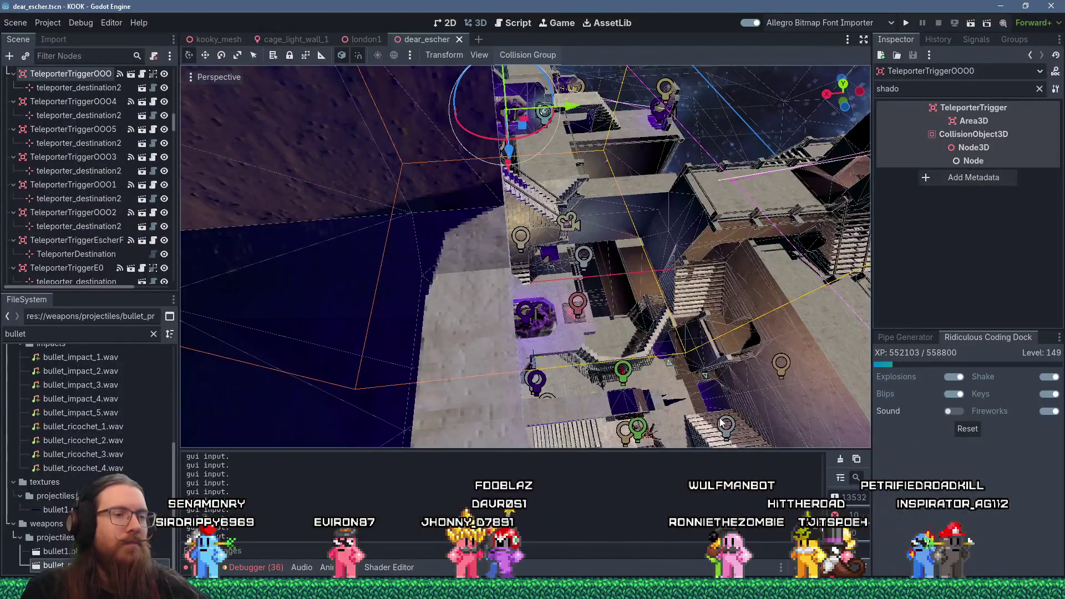
key(alt+Tab)
click(587, 4)
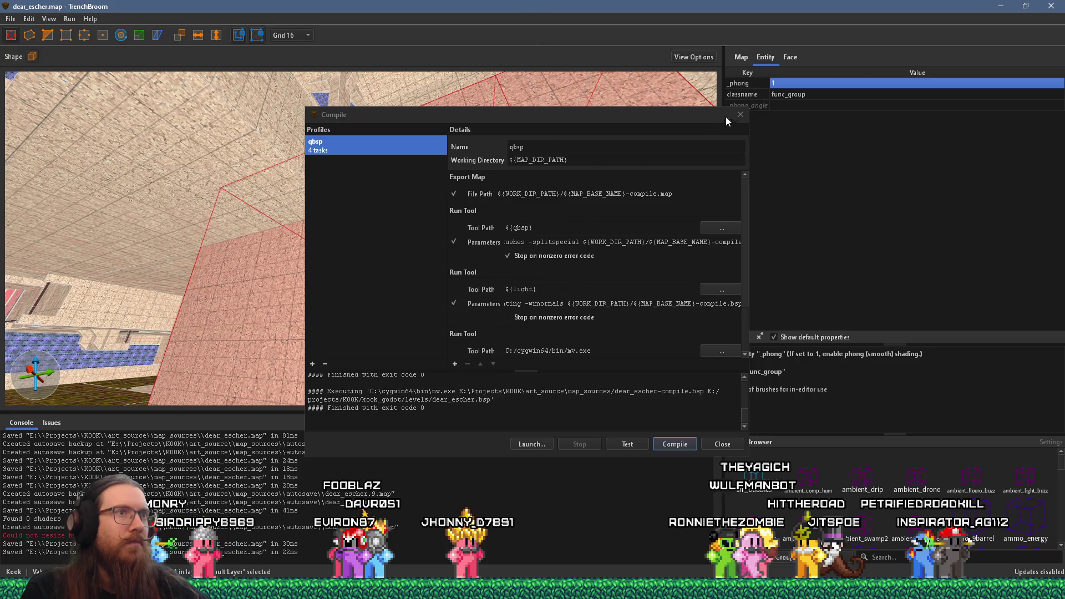
Dismiss the Compile window and fly the 3D view in around the zigzag stair railing
click(740, 115)
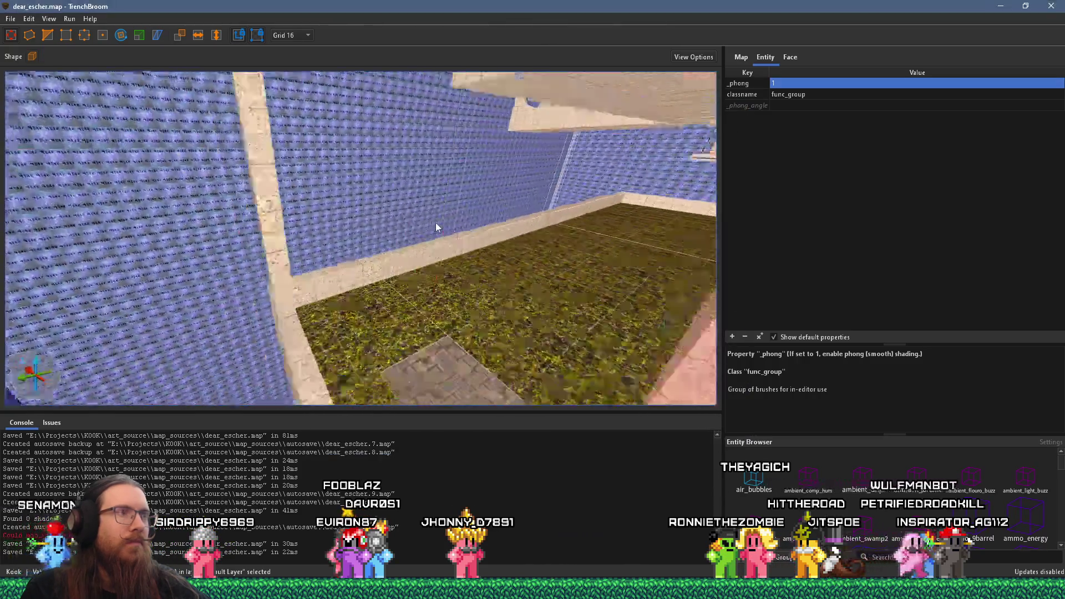
scroll(435, 211, down, 10)
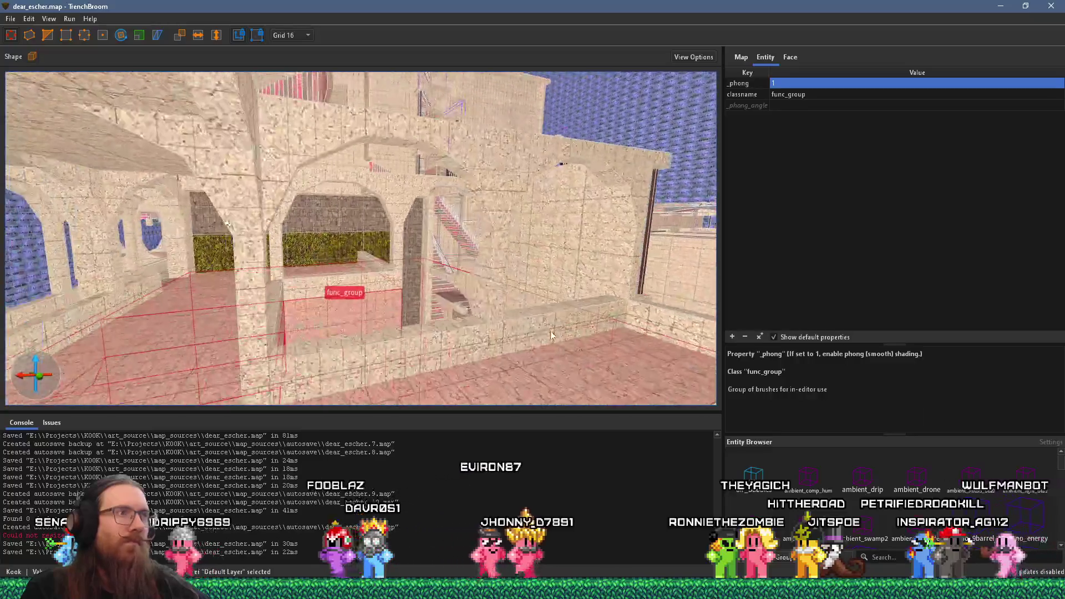
scroll(424, 272, up, 10)
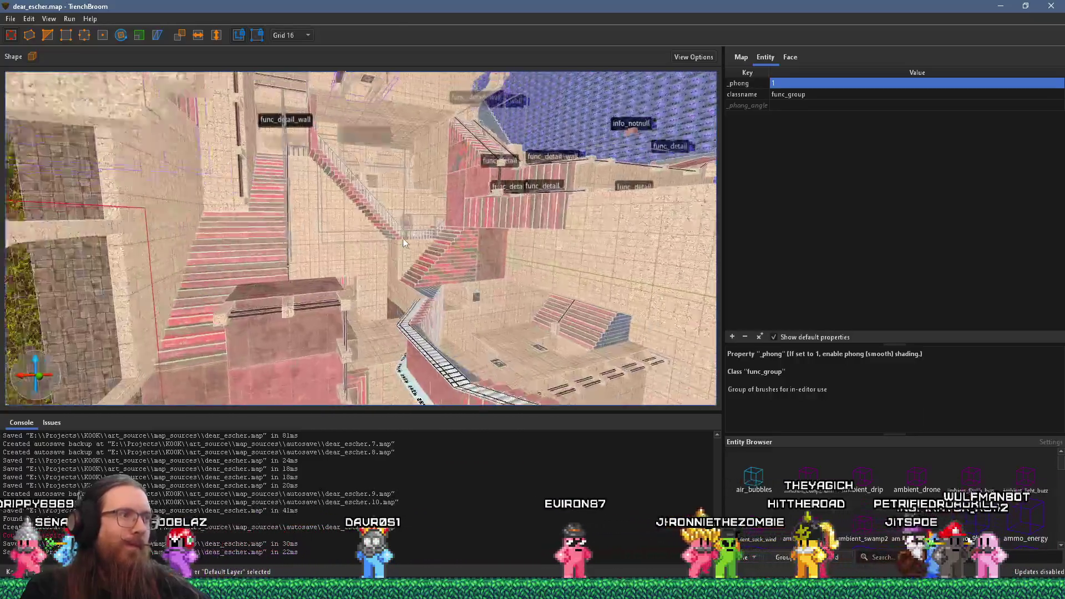
scroll(394, 298, up, 10)
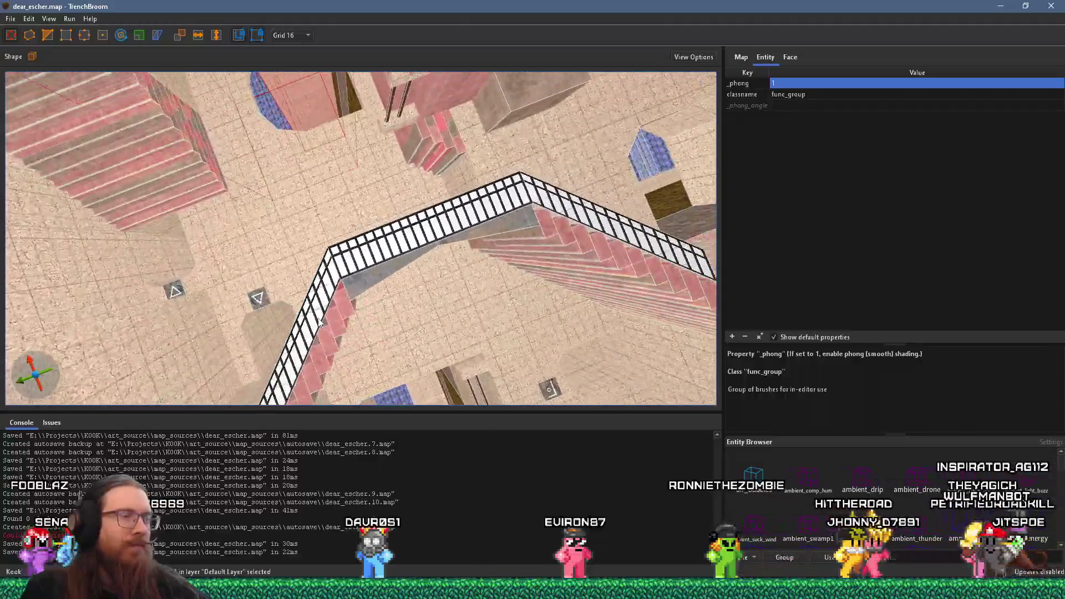
scroll(277, 296, up, 2)
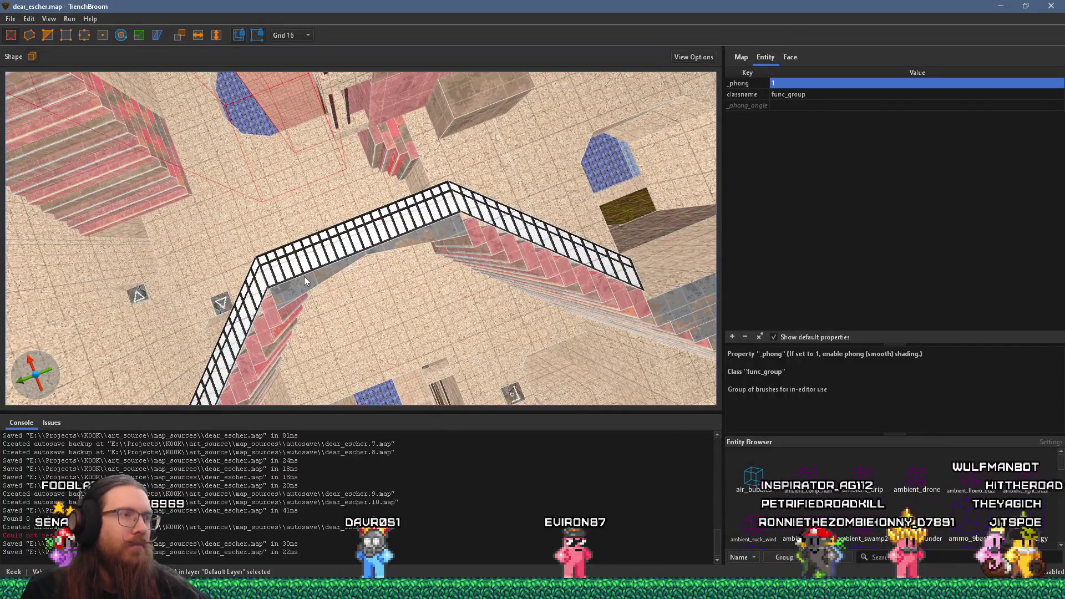
scroll(304, 275, up, 8)
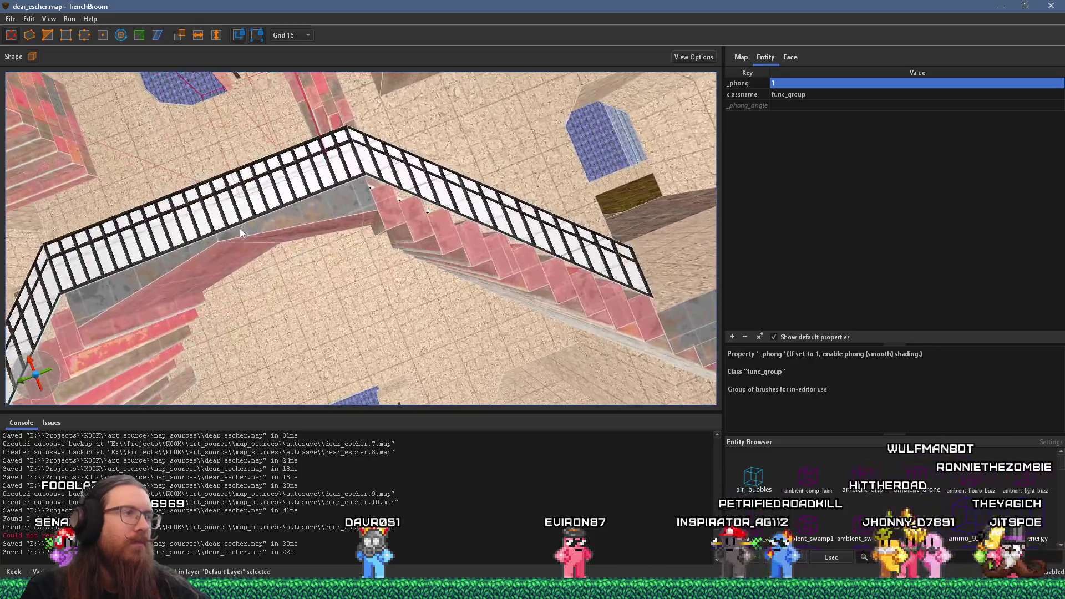
scroll(239, 228, down, 2)
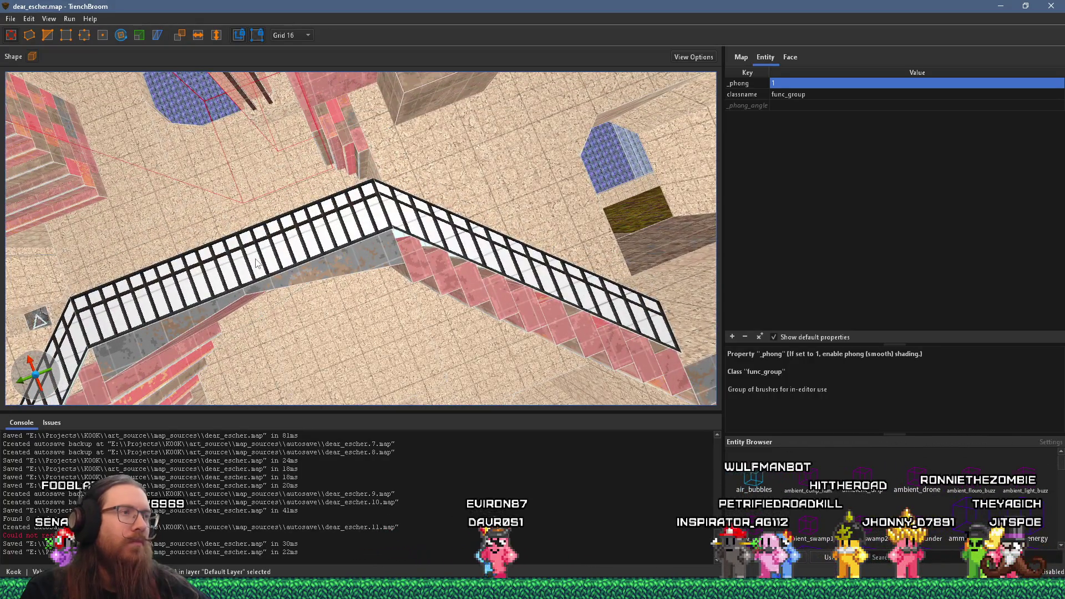
mouse_move(271, 256)
mouse_down()
mouse_move(301, 234)
mouse_move(204, 196)
mouse_move(337, 252)
mouse_move(329, 290)
mouse_move(375, 252)
mouse_move(263, 172)
mouse_move(201, 155)
mouse_move(249, 188)
mouse_move(333, 283)
mouse_move(371, 286)
mouse_move(344, 335)
mouse_move(377, 310)
mouse_move(327, 345)
mouse_move(334, 285)
mouse_move(461, 312)
mouse_up()
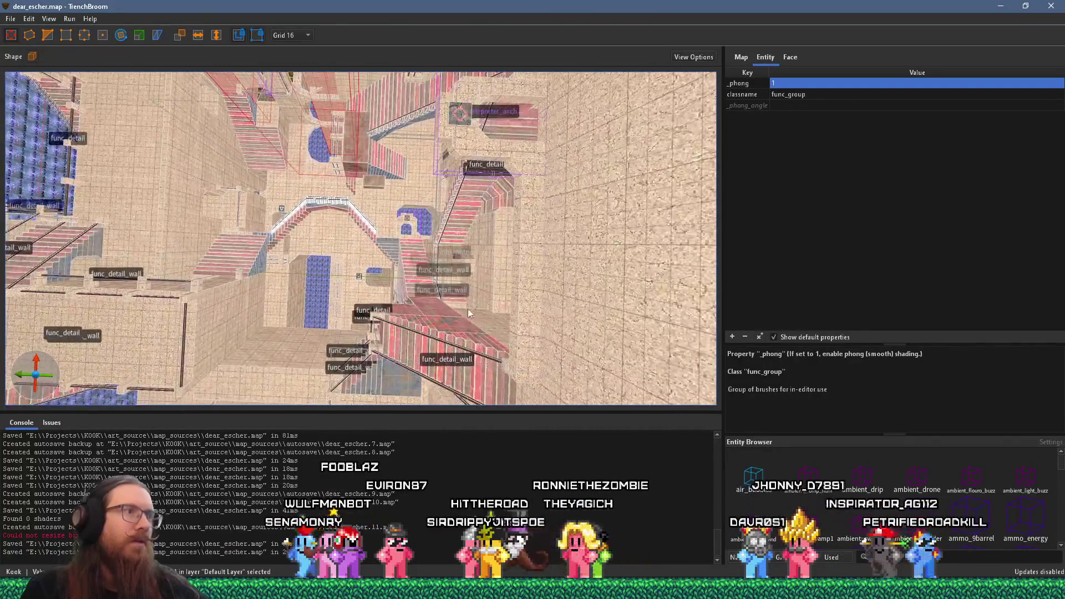
mouse_move(409, 287)
mouse_down()
mouse_move(369, 282)
mouse_move(394, 293)
mouse_move(344, 295)
mouse_move(380, 252)
mouse_move(380, 366)
mouse_up()
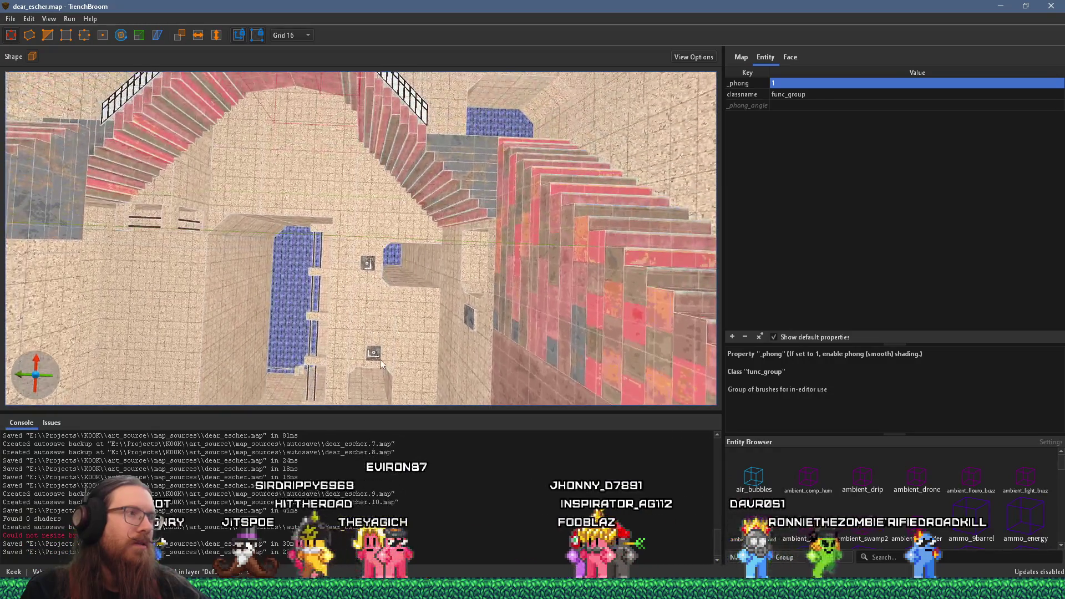
key(Escape)
scroll(369, 270, down, 10)
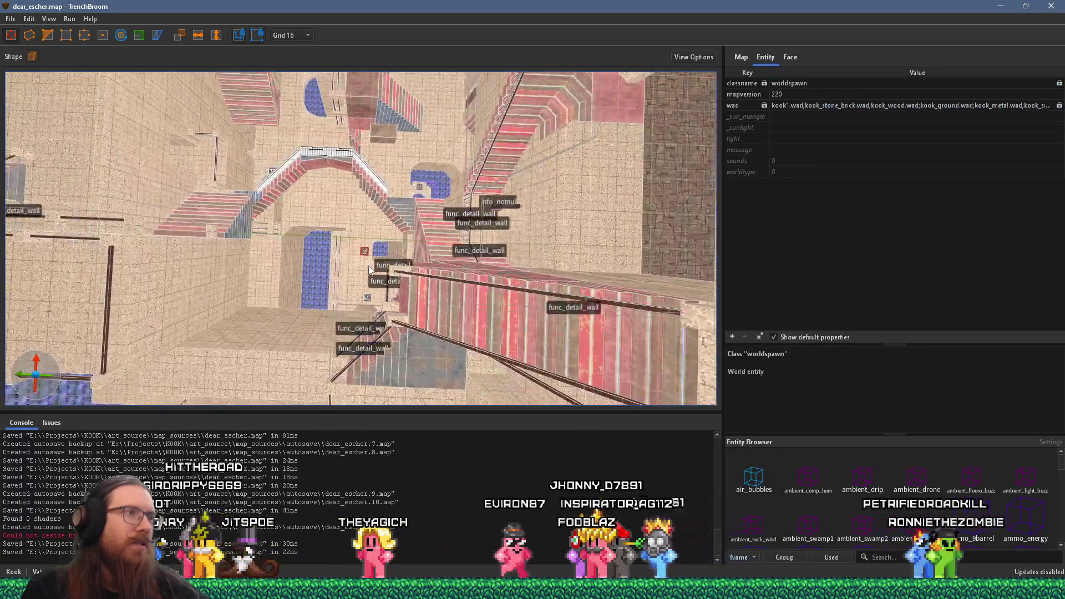
drag(369, 270, 398, 229)
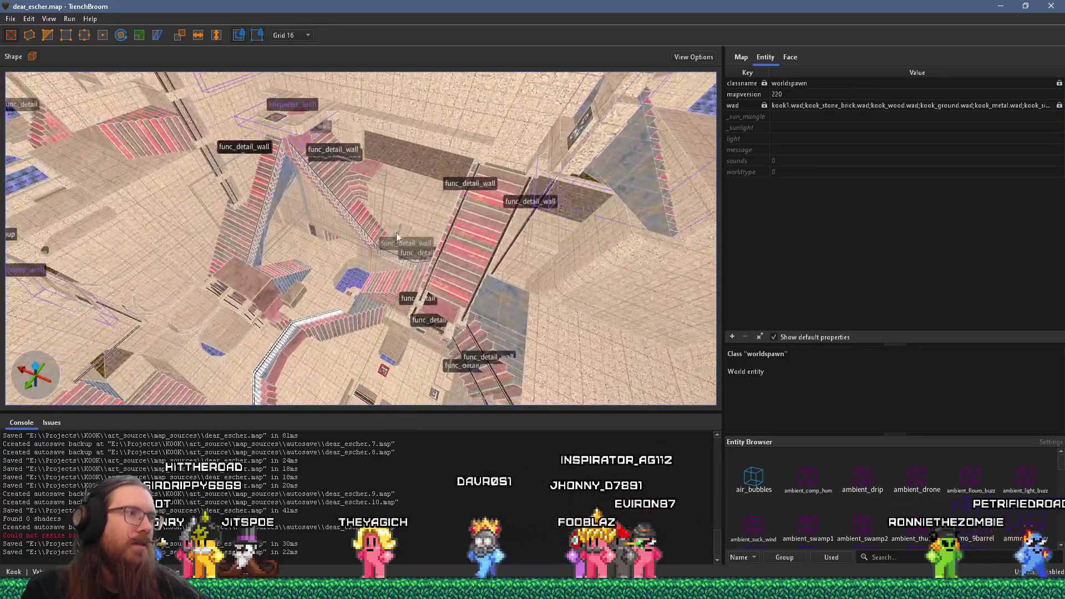
mouse_move(459, 133)
mouse_down()
mouse_move(443, 303)
mouse_move(427, 313)
mouse_move(495, 328)
mouse_up()
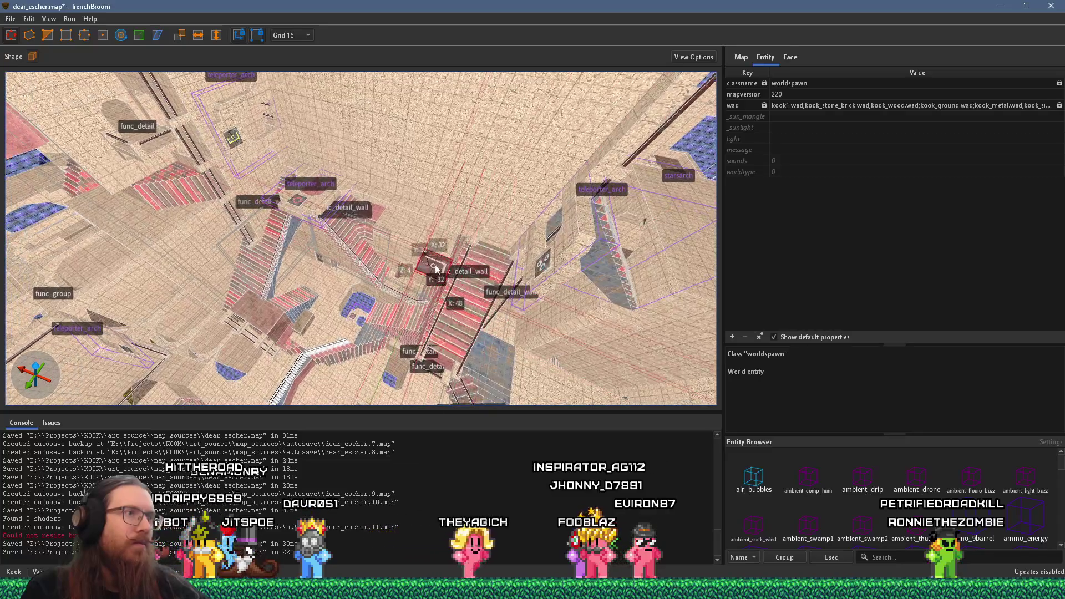
mouse_move(427, 310)
mouse_down()
mouse_move(376, 280)
mouse_move(410, 344)
mouse_move(391, 402)
mouse_up()
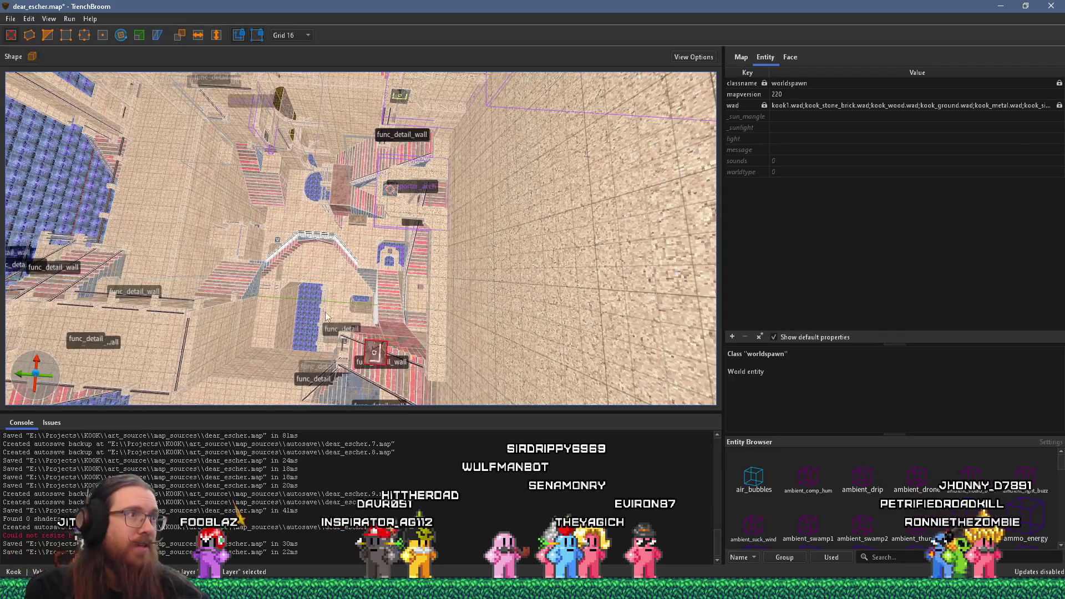
Select the teleporter_arch and drag it left so it stands beside the pink staircase
mouse_move(391, 402)
mouse_down()
mouse_move(457, 188)
mouse_move(458, 224)
mouse_move(336, 289)
mouse_move(252, 315)
mouse_move(378, 274)
mouse_up()
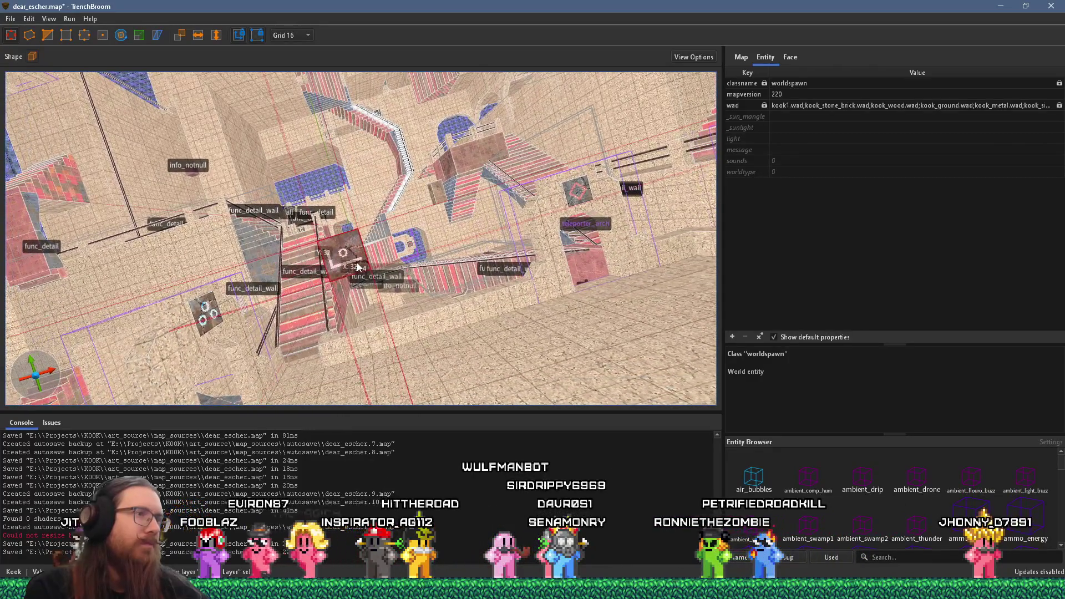
click(504, 191)
mouse_move(504, 190)
mouse_down()
mouse_move(401, 279)
mouse_move(417, 338)
mouse_move(431, 275)
mouse_move(431, 285)
mouse_move(391, 358)
mouse_up()
click(400, 279)
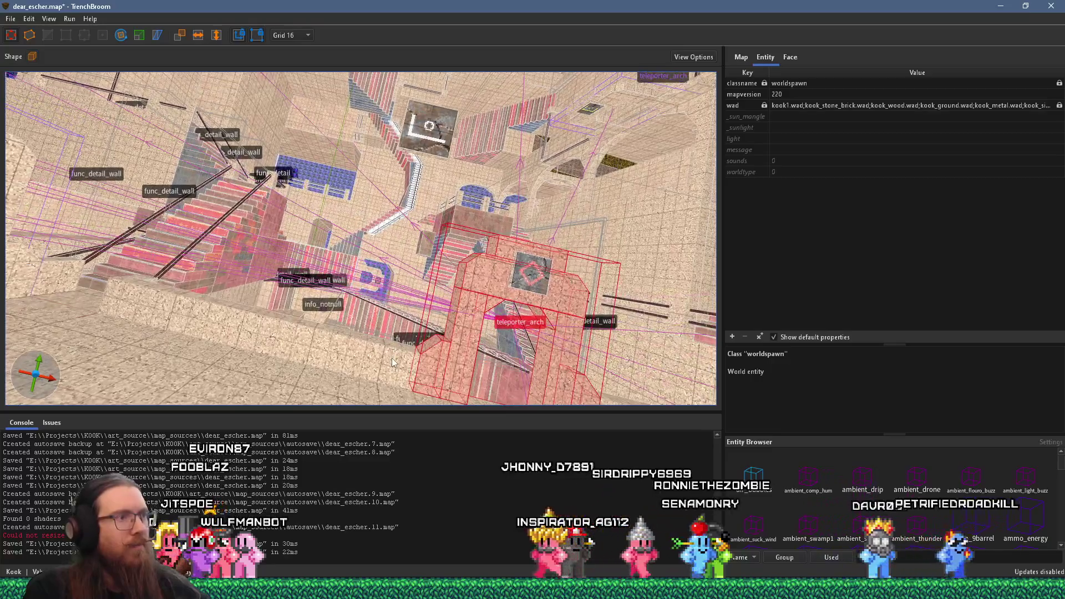
click(391, 358)
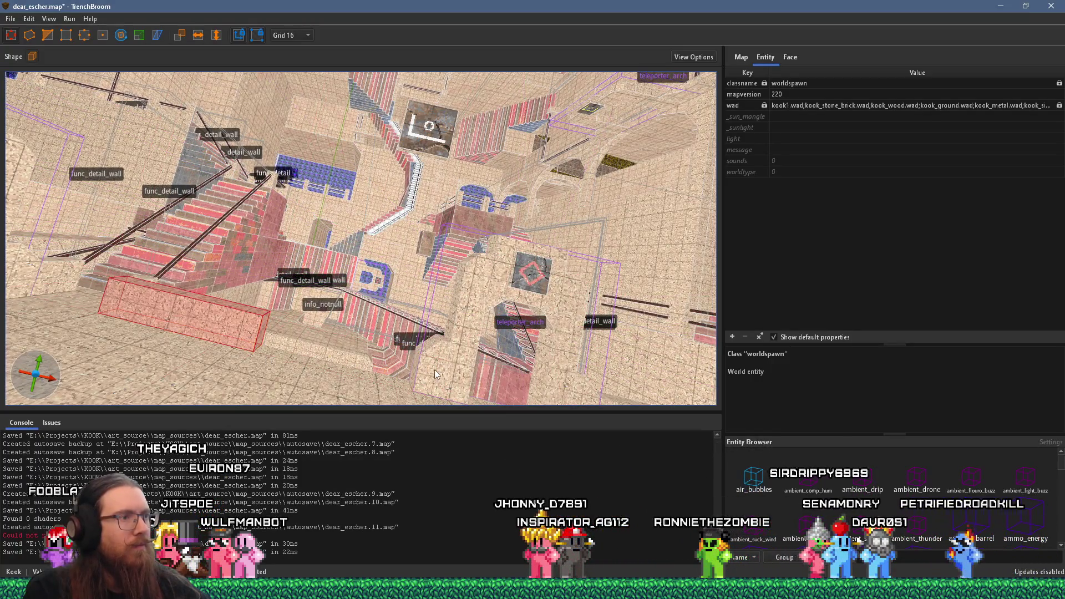
click(478, 365)
drag(478, 365, 285, 340)
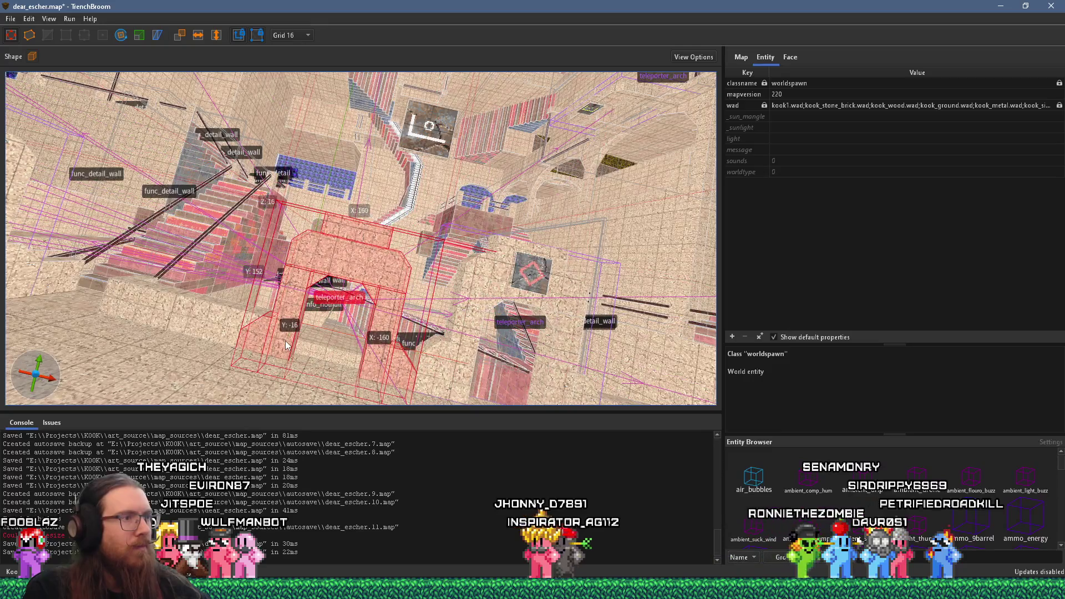
mouse_move(361, 367)
mouse_down()
mouse_move(403, 372)
mouse_move(405, 359)
mouse_move(472, 374)
mouse_move(306, 361)
mouse_move(302, 335)
mouse_move(419, 365)
mouse_up()
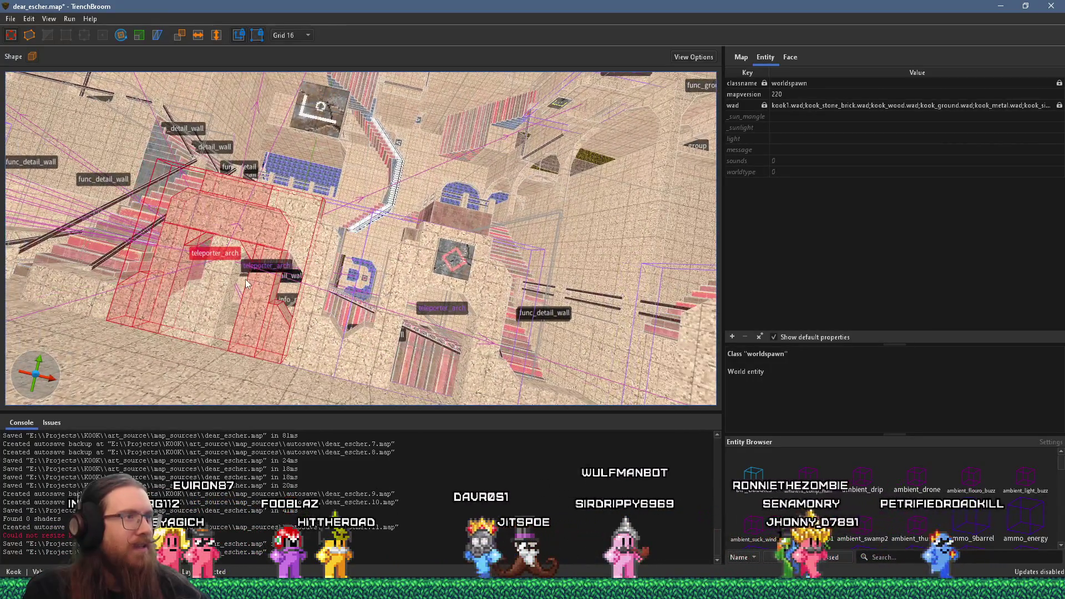
mouse_move(248, 279)
mouse_down()
mouse_move(225, 289)
mouse_move(248, 283)
mouse_up()
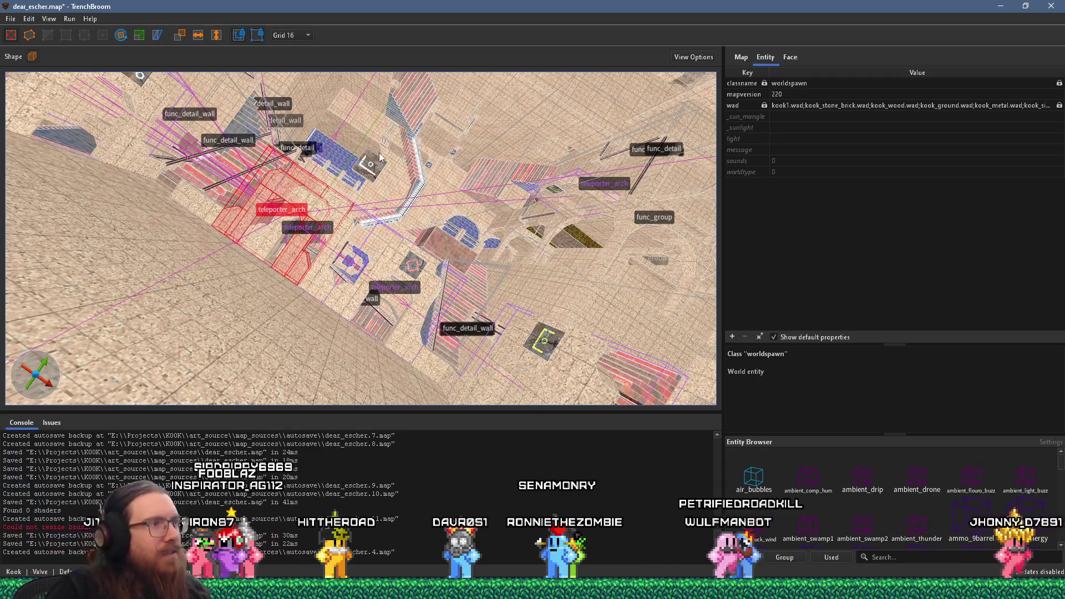
Centre on the teleporter_arch, then shorten the brush near the stairs by pulling in its right side
key(ctrl+u)
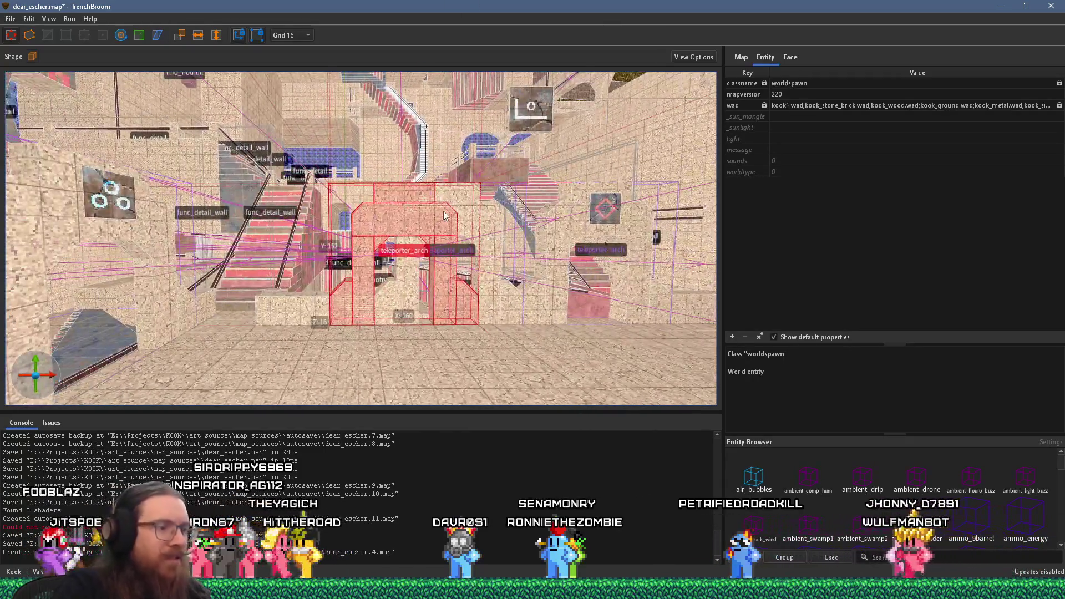
key(Escape)
scroll(438, 219, down, 5)
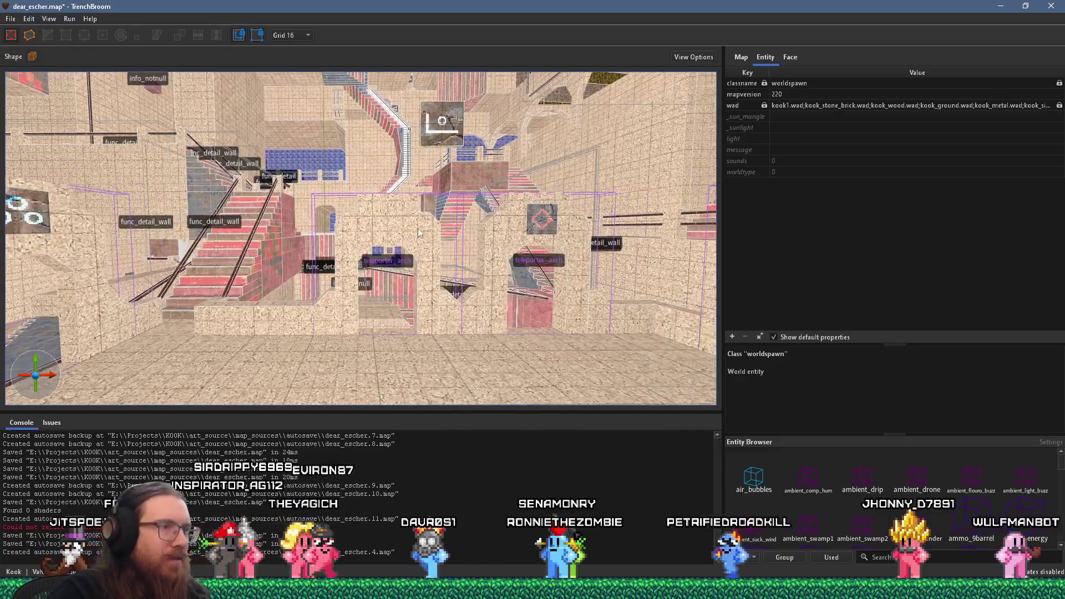
scroll(333, 288, up, 3)
click(300, 319)
drag(316, 319, 270, 312)
Deselect the red brush and orbit back to look down on the whole stair layout
click(326, 303)
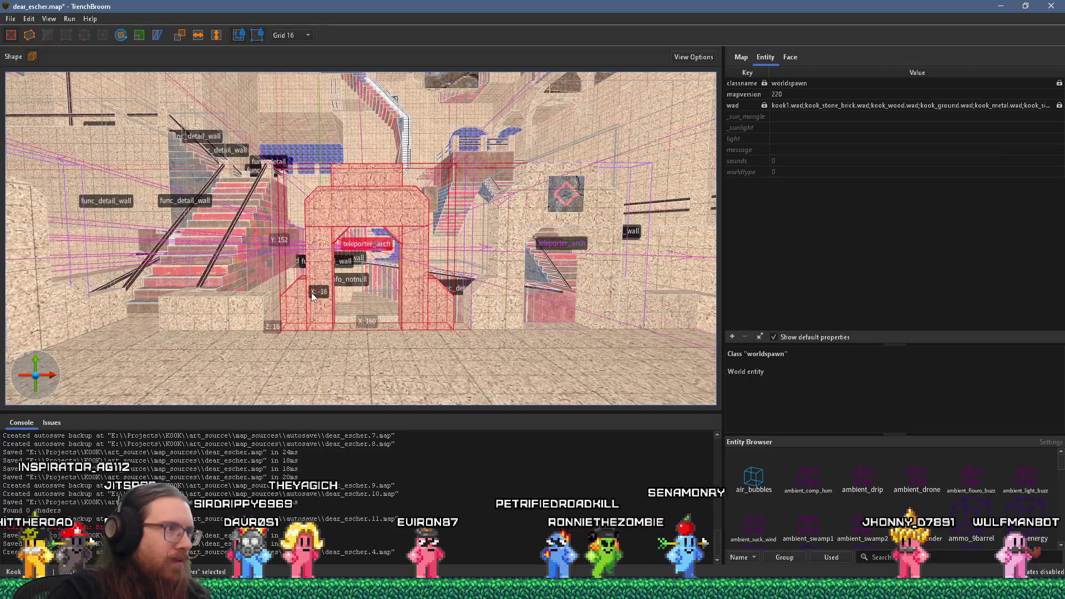
click(249, 308)
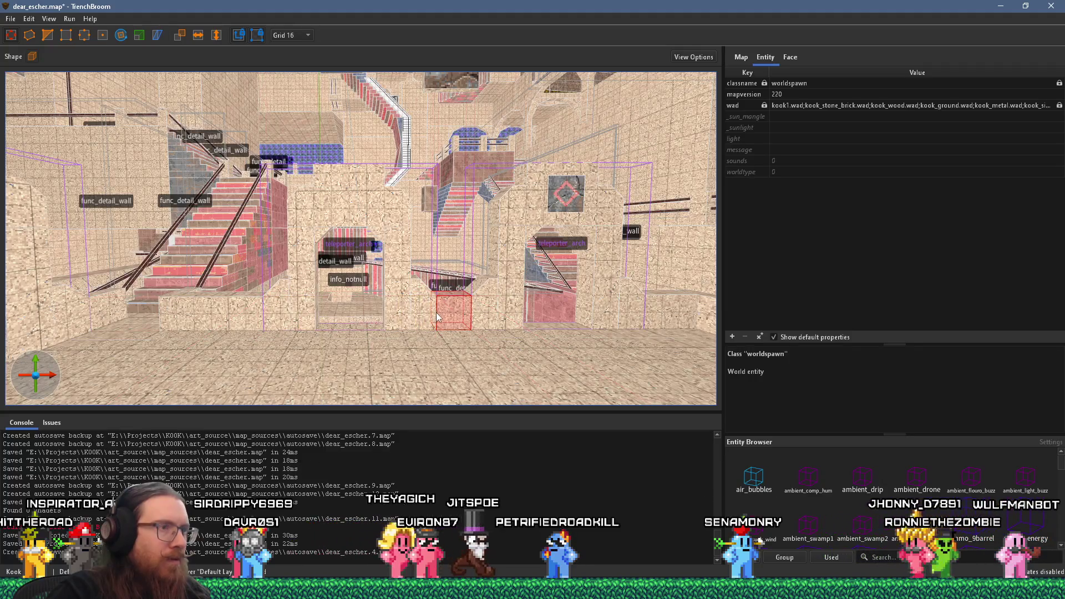
key(Escape)
scroll(444, 320, down, 4)
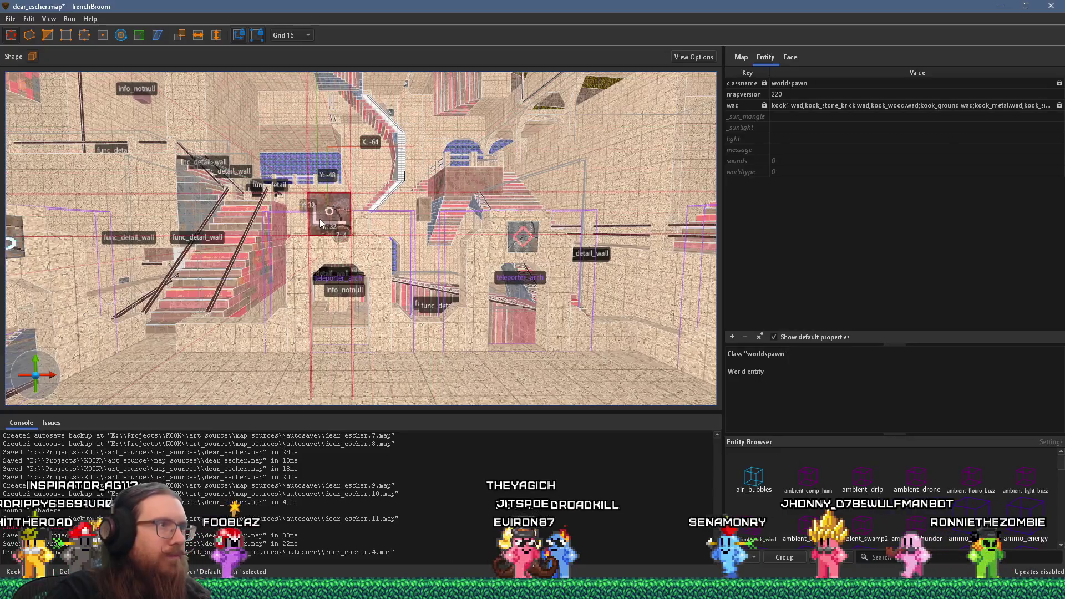
mouse_move(322, 235)
mouse_down()
mouse_move(342, 215)
mouse_move(284, 86)
mouse_move(381, 244)
mouse_up()
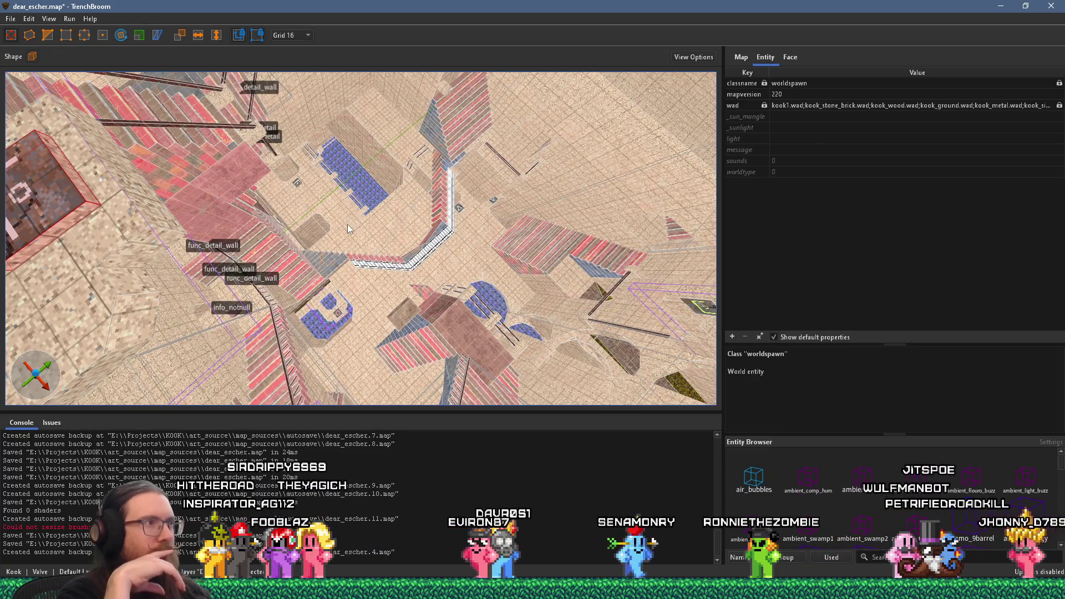
Fly the 3D camera forward through the teleporter tunnels toward the stair room
scroll(427, 225, up, 10)
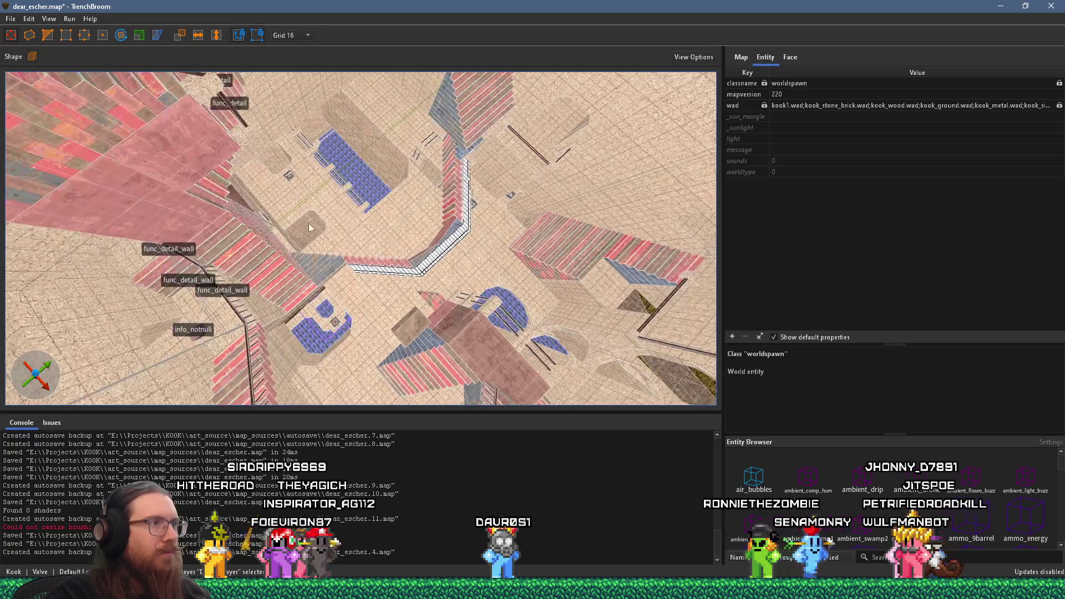
scroll(356, 279, down, 3)
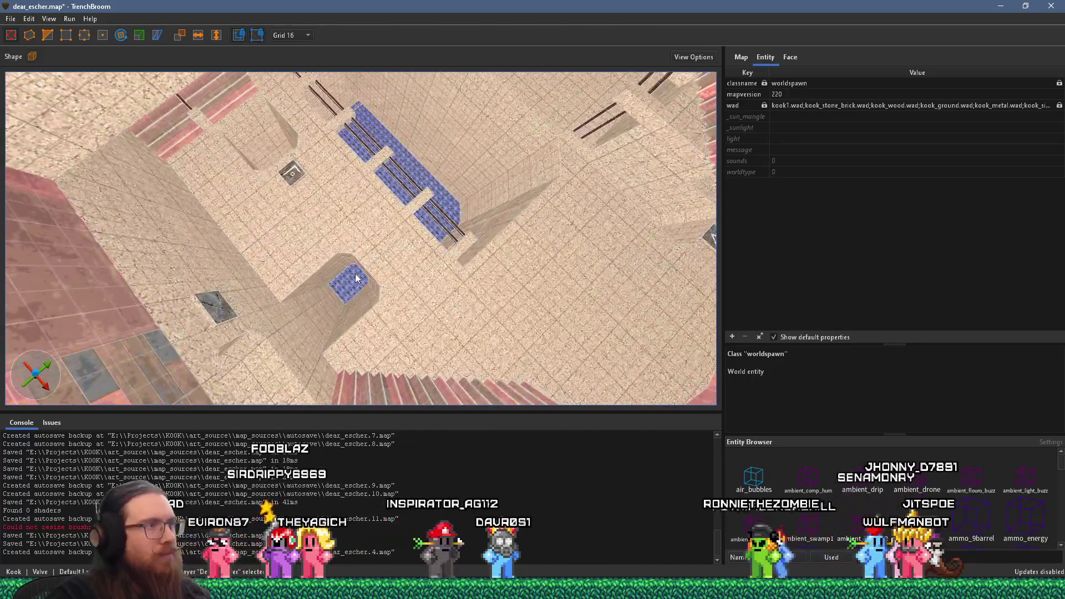
scroll(334, 223, up, 10)
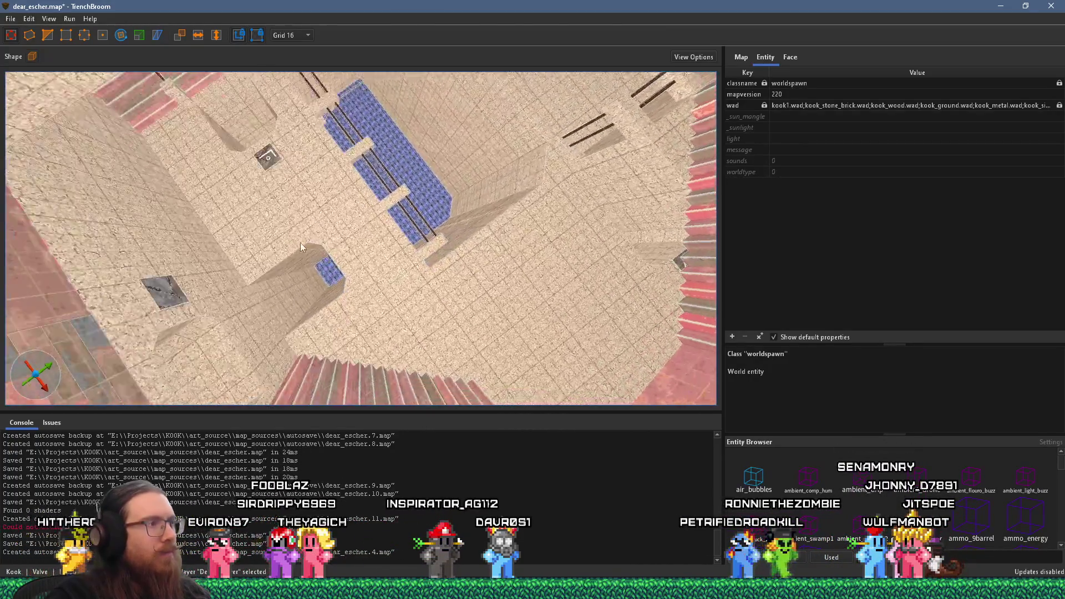
scroll(272, 224, up, 10)
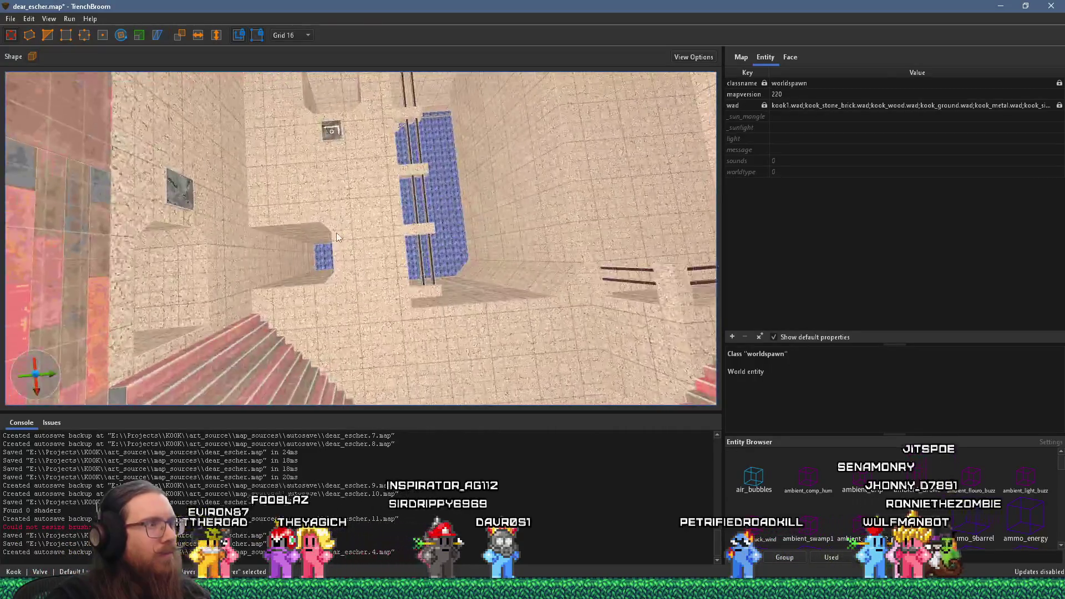
scroll(278, 350, up, 10)
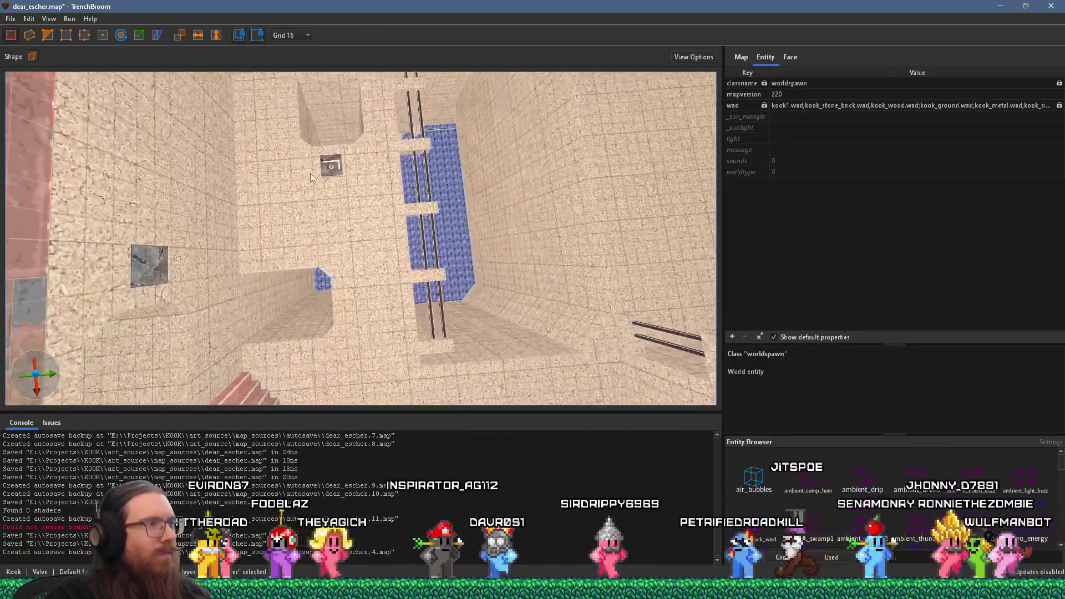
scroll(111, 215, up, 10)
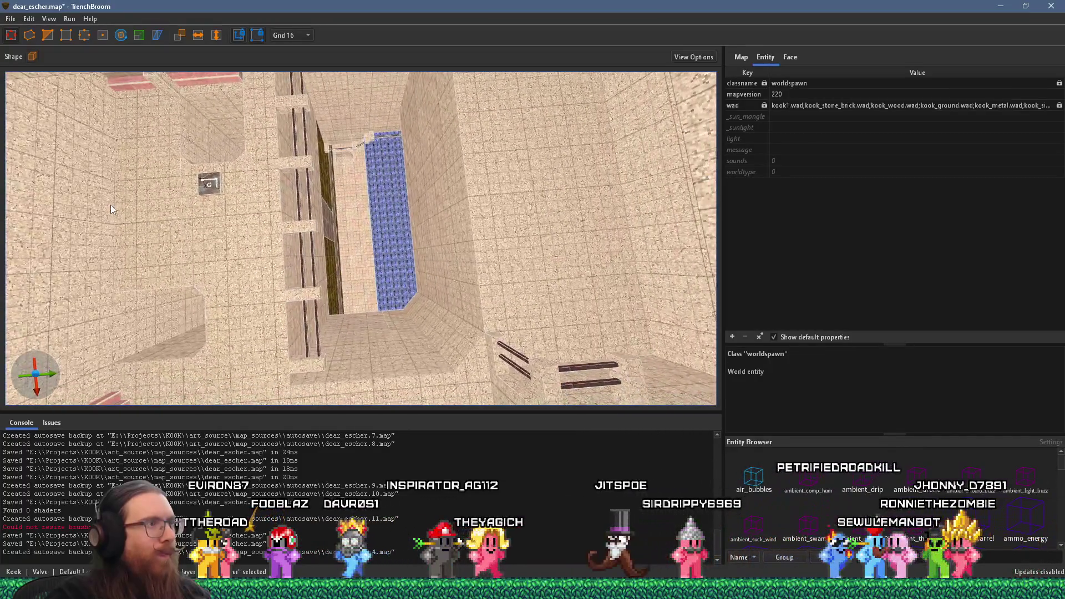
scroll(392, 94, up, 8)
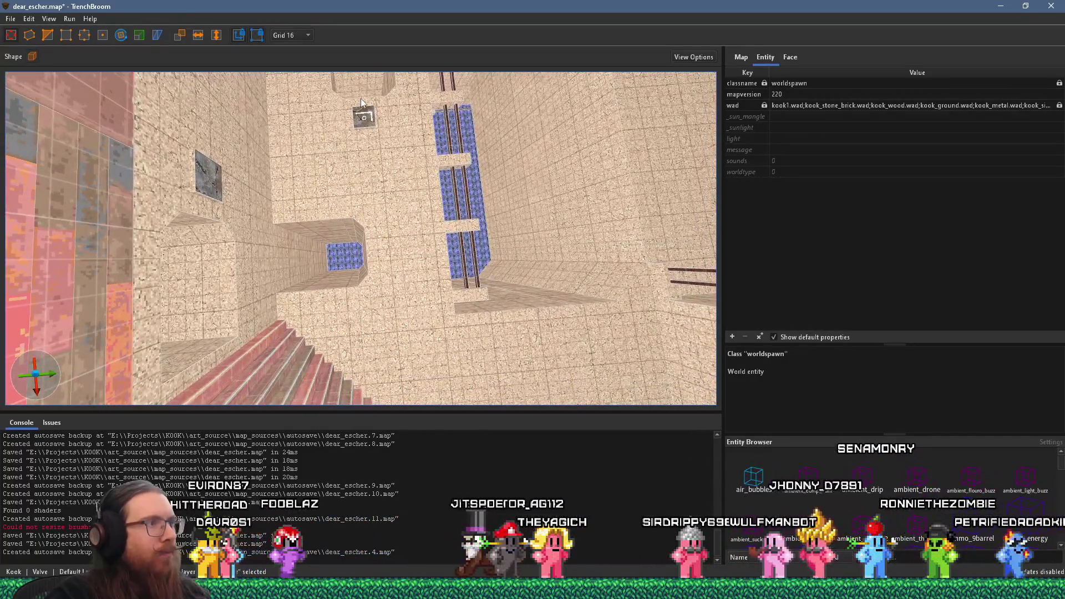
scroll(371, 218, up, 10)
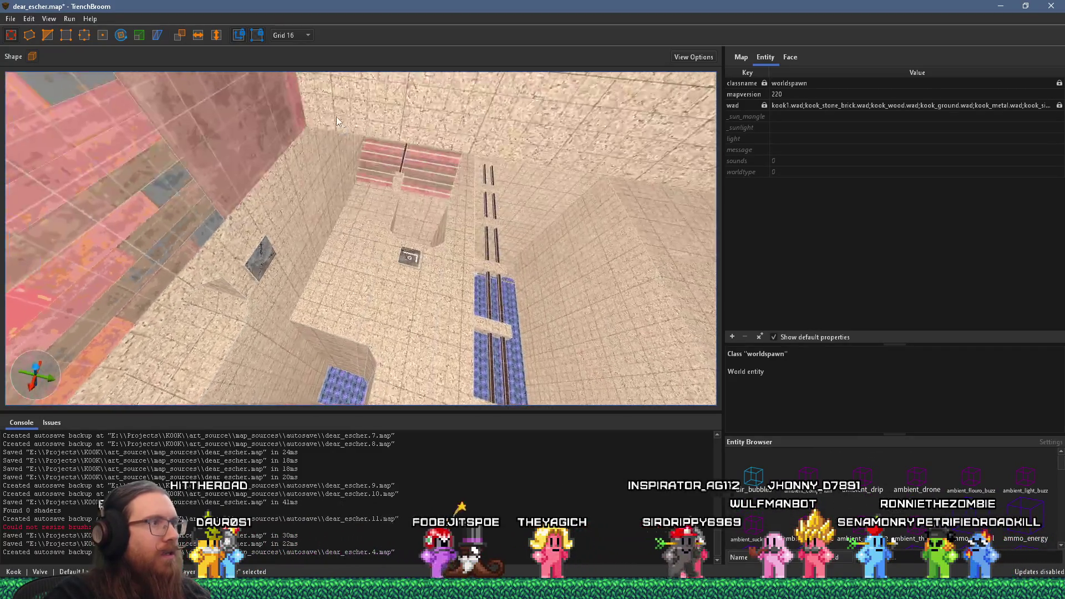
scroll(360, 238, up, 5)
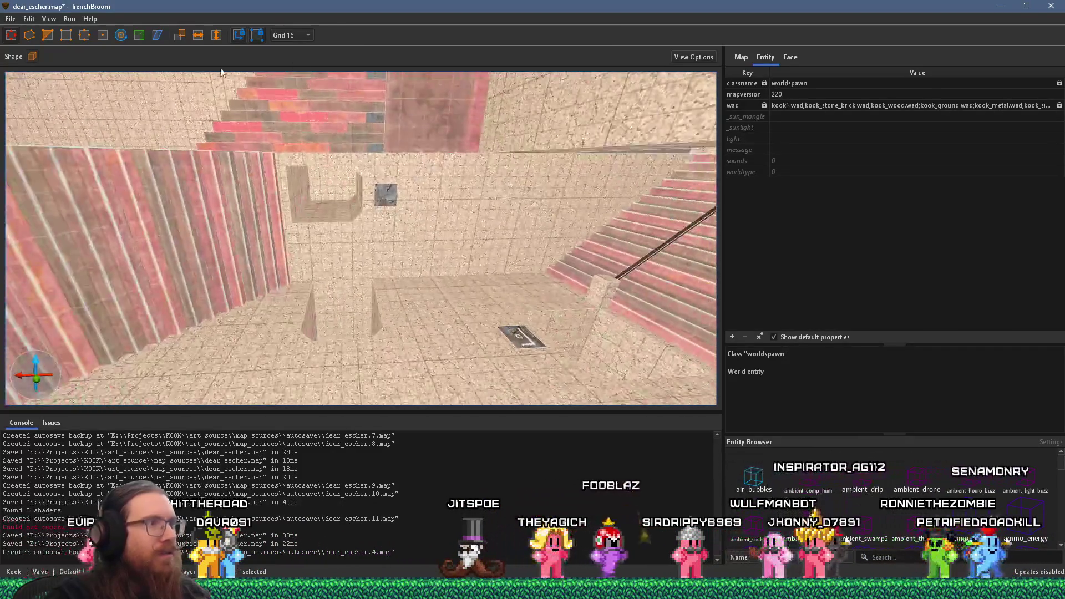
scroll(333, 198, up, 10)
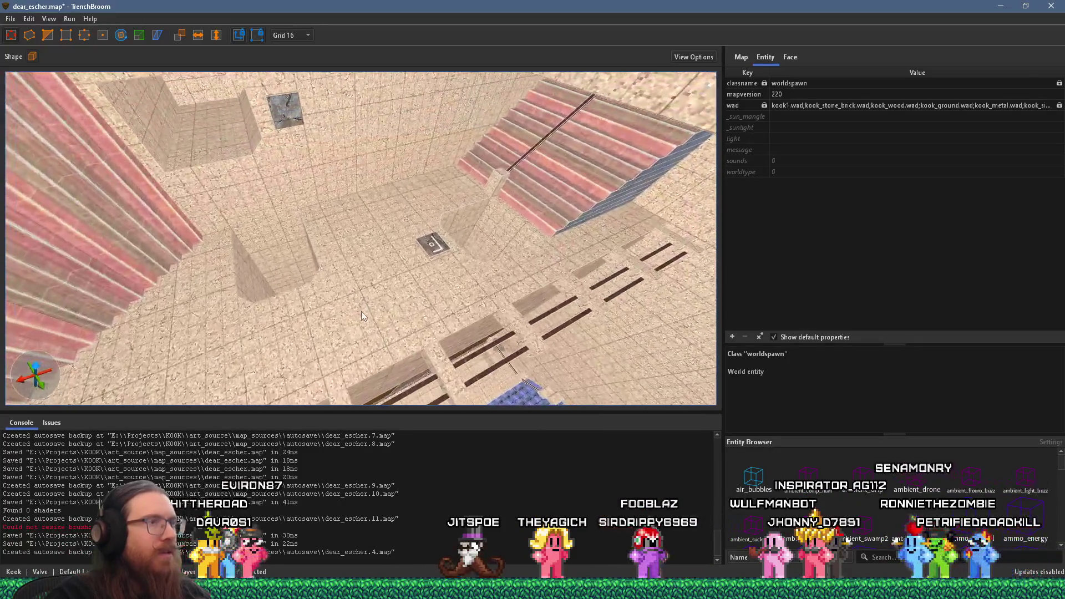
scroll(394, 211, up, 10)
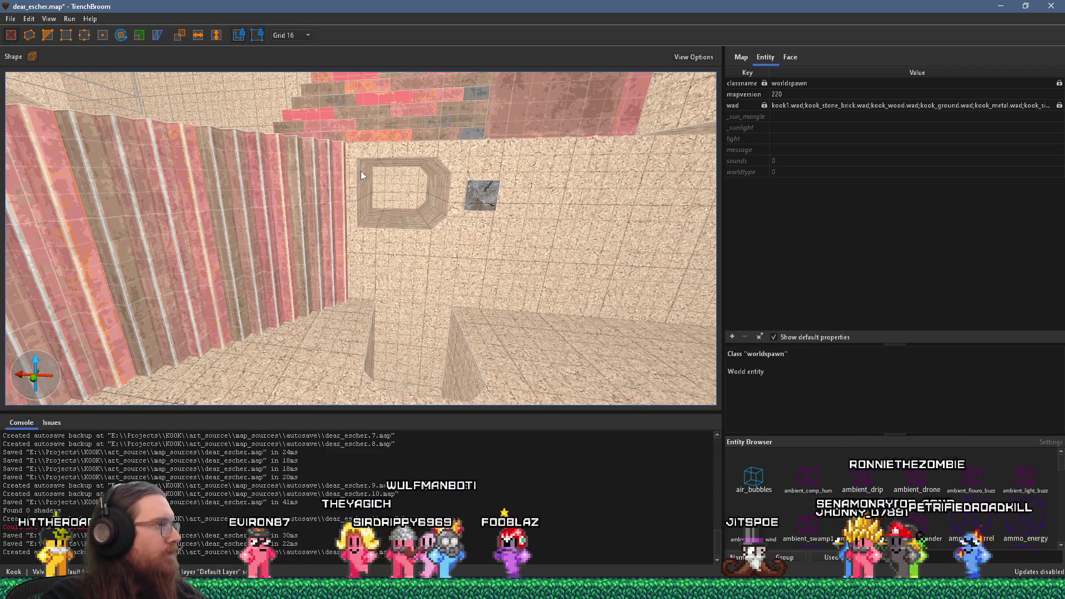
Look down the shaft at the blue tile strips, then swing to a floor-level stair-room view
mouse_move(361, 175)
mouse_down()
mouse_move(396, 236)
mouse_move(189, 191)
mouse_move(375, 267)
mouse_up()
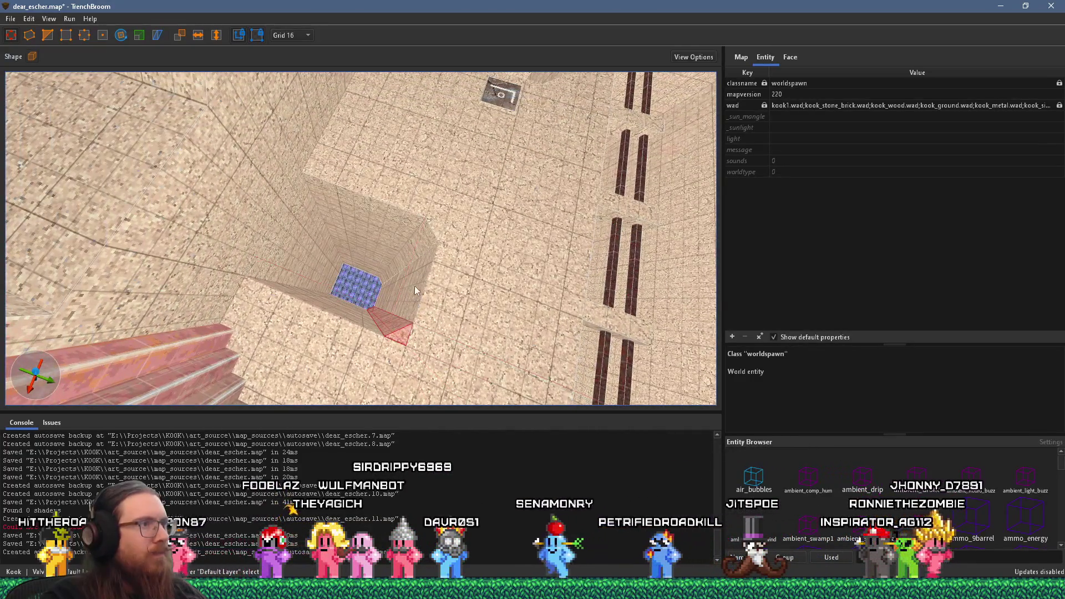
mouse_move(434, 226)
mouse_down()
mouse_move(421, 245)
mouse_move(300, 256)
mouse_move(379, 267)
mouse_move(311, 155)
mouse_move(302, 230)
mouse_move(380, 227)
mouse_move(392, 242)
mouse_move(450, 84)
mouse_move(375, 219)
mouse_move(417, 258)
mouse_move(408, 274)
mouse_move(344, 277)
mouse_move(386, 124)
mouse_move(298, 155)
mouse_move(311, 187)
mouse_move(294, 291)
mouse_move(260, 303)
mouse_move(239, 291)
mouse_move(298, 300)
mouse_move(218, 294)
mouse_move(331, 282)
mouse_move(323, 294)
mouse_move(377, 250)
mouse_move(460, 112)
mouse_move(459, 66)
mouse_move(450, 155)
mouse_move(361, 161)
mouse_move(560, 286)
mouse_up()
mouse_move(441, 298)
mouse_down()
mouse_move(332, 202)
mouse_move(220, 244)
mouse_move(508, 173)
mouse_move(478, 212)
mouse_move(247, 159)
mouse_move(216, 245)
mouse_move(318, 216)
mouse_move(276, 256)
mouse_move(241, 364)
mouse_up()
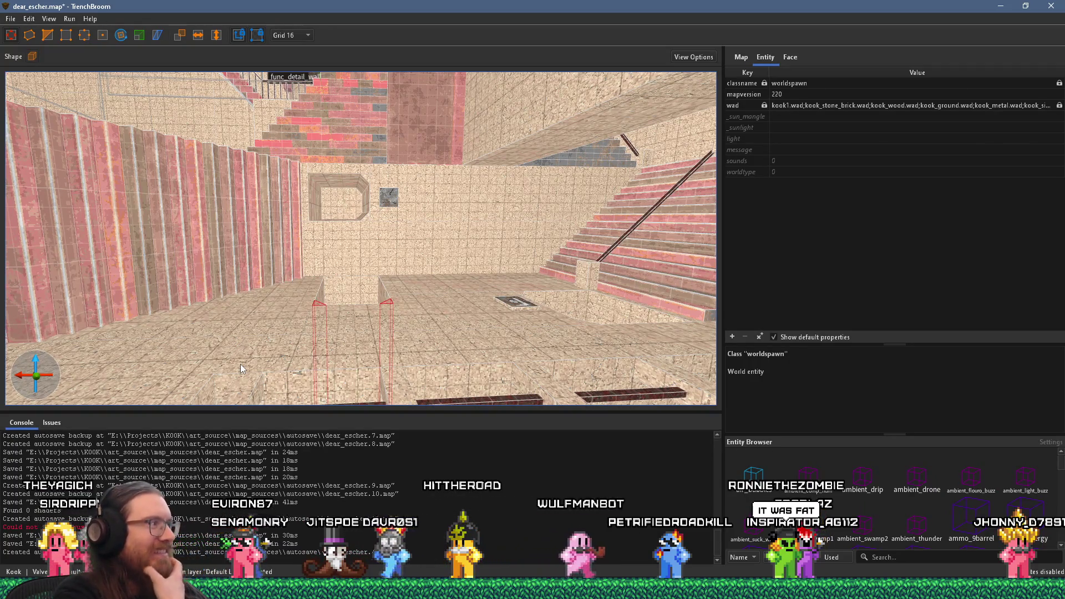
Orbit the grass room, looking from the tunnel floor up to the beams and over to the grass wall
mouse_move(240, 364)
mouse_down()
mouse_move(450, 335)
mouse_move(187, 349)
mouse_move(289, 317)
mouse_move(299, 345)
mouse_move(286, 379)
mouse_move(310, 386)
mouse_move(340, 364)
mouse_move(430, 351)
mouse_move(425, 314)
mouse_up()
scroll(330, 350, down, 10)
mouse_move(380, 379)
mouse_down()
mouse_move(392, 319)
mouse_move(379, 377)
mouse_move(342, 261)
mouse_move(430, 151)
mouse_up()
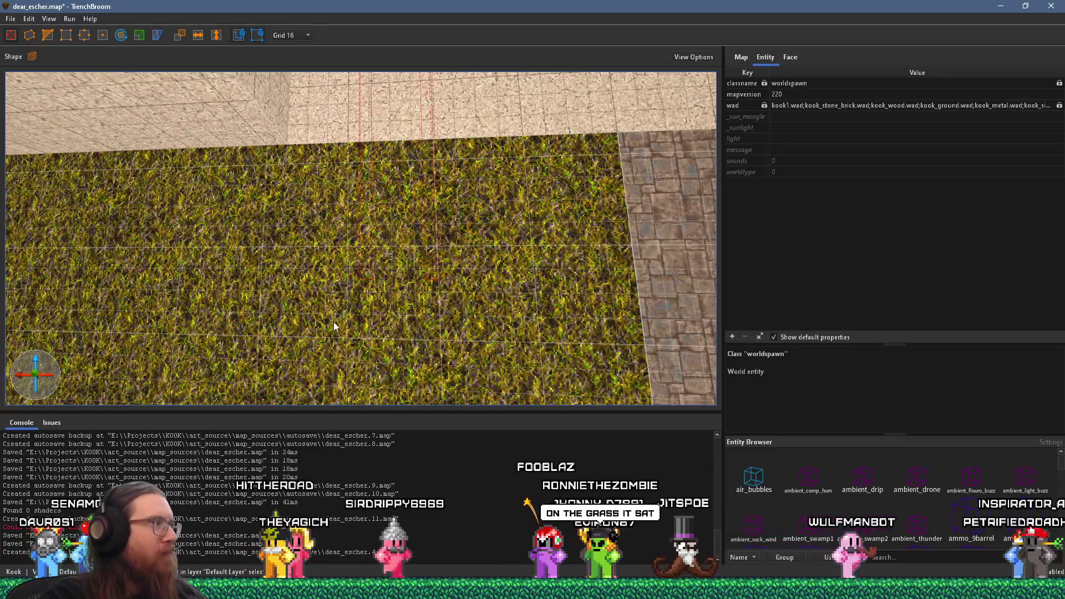
scroll(442, 174, up, 5)
mouse_move(401, 247)
mouse_down()
mouse_move(385, 244)
mouse_move(537, 278)
mouse_move(357, 250)
mouse_move(354, 234)
mouse_move(573, 247)
mouse_move(597, 164)
mouse_move(481, 145)
mouse_move(414, 387)
mouse_move(431, 294)
mouse_move(402, 288)
mouse_move(500, 88)
mouse_move(238, 249)
mouse_move(242, 264)
mouse_move(424, 178)
mouse_move(316, 302)
mouse_move(368, 239)
mouse_move(347, 315)
mouse_move(300, 315)
mouse_move(337, 266)
mouse_move(245, 349)
mouse_move(258, 351)
mouse_move(319, 294)
mouse_move(324, 395)
mouse_up()
Move past the red stairs to the grass pit and look steeply down at the floor
mouse_move(337, 348)
mouse_down()
mouse_move(498, 318)
mouse_move(315, 152)
mouse_move(315, 211)
mouse_move(358, 286)
mouse_move(346, 289)
mouse_move(401, 295)
mouse_move(488, 272)
mouse_move(479, 326)
mouse_move(571, 185)
mouse_move(427, 155)
mouse_move(401, 123)
mouse_move(433, 158)
mouse_move(578, 250)
mouse_move(365, 58)
mouse_move(467, 218)
mouse_up()
mouse_move(367, 236)
mouse_down()
mouse_move(563, 290)
mouse_move(530, 337)
mouse_move(467, 292)
mouse_move(521, 390)
mouse_move(530, 471)
mouse_up()
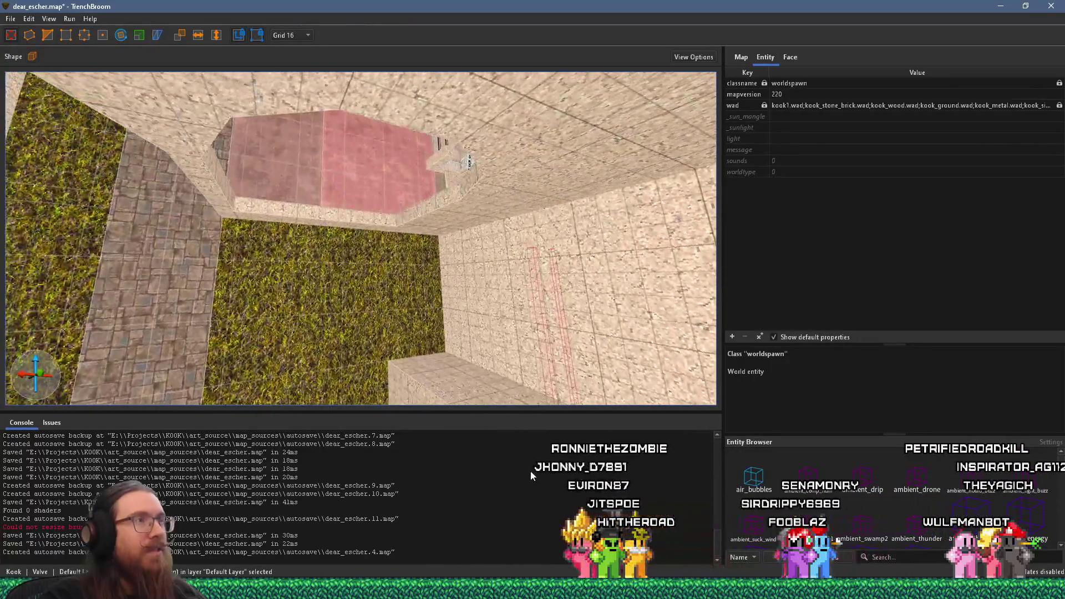
mouse_move(517, 274)
mouse_down()
mouse_move(387, 231)
mouse_move(388, 251)
mouse_move(244, 345)
mouse_move(409, 248)
mouse_move(229, 296)
mouse_up()
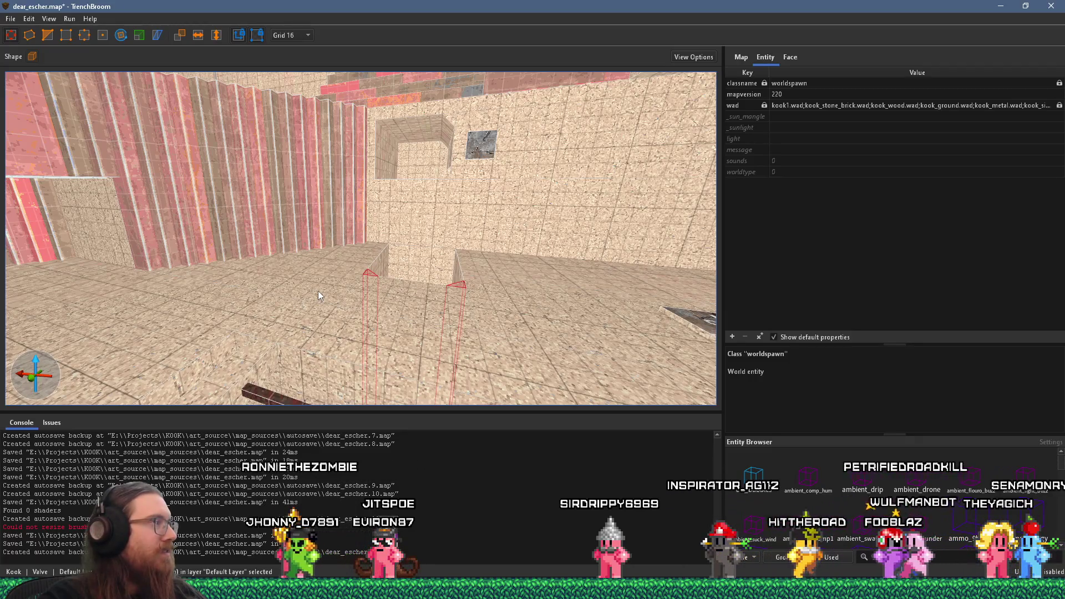
mouse_move(317, 279)
mouse_down()
mouse_move(401, 240)
mouse_move(385, 284)
mouse_move(364, 249)
mouse_up()
drag(391, 334, 390, 395)
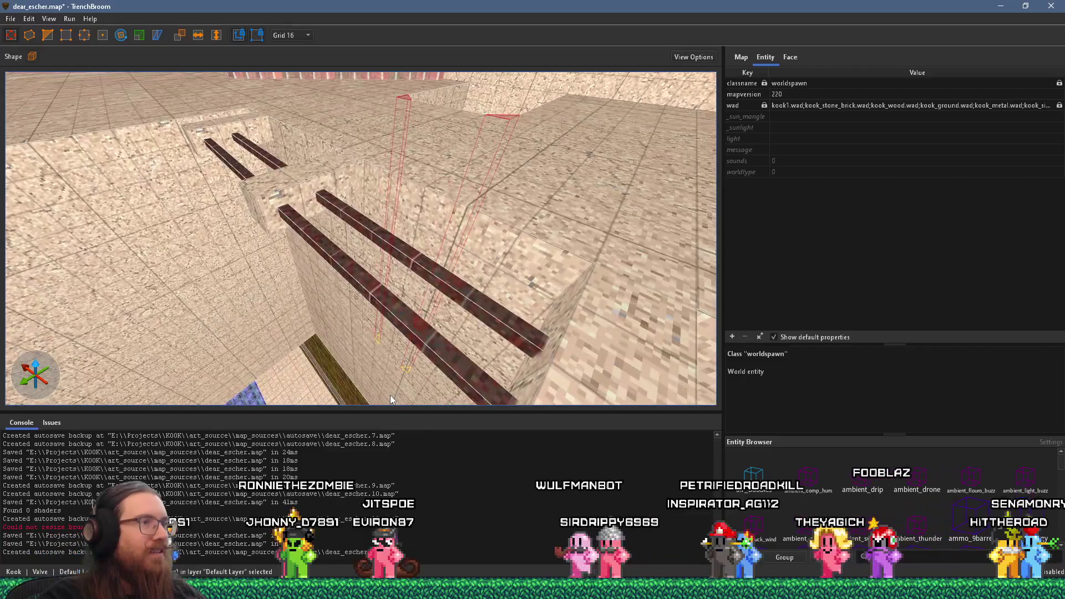
mouse_move(413, 315)
mouse_down()
mouse_move(426, 394)
mouse_move(328, 282)
mouse_move(368, 304)
mouse_move(611, 224)
mouse_move(418, 291)
mouse_move(472, 155)
mouse_move(394, 81)
mouse_move(397, 222)
mouse_move(405, 188)
mouse_move(129, 97)
mouse_move(298, 236)
mouse_move(272, 148)
mouse_move(106, 145)
mouse_up()
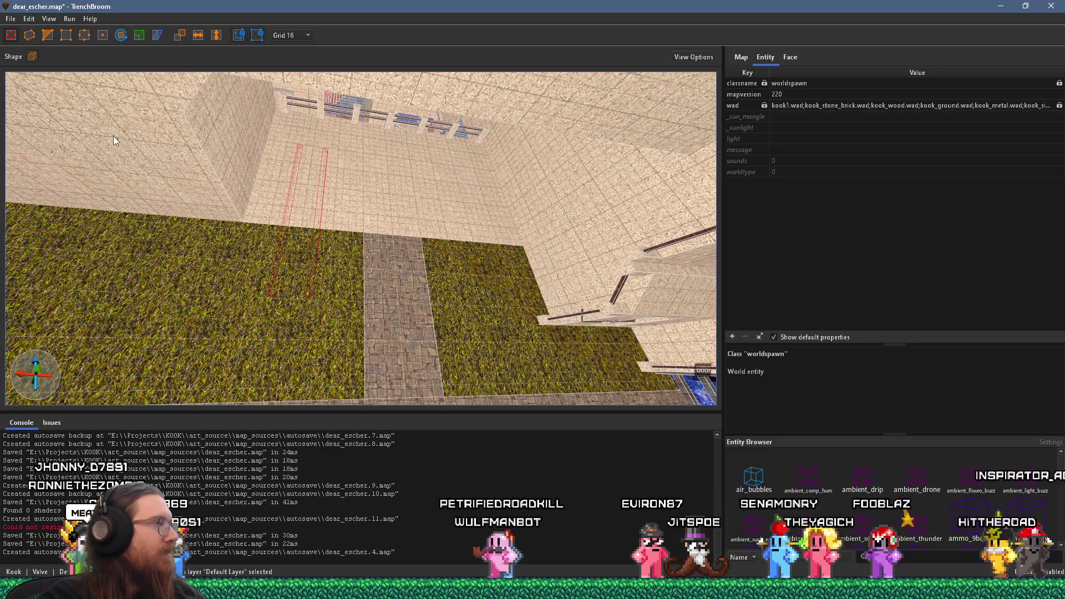
Shorten the floor brush beside the blue-tiled tunnel by pulling in its face, then deselect it
mouse_move(222, 159)
mouse_down()
mouse_move(222, 191)
mouse_move(280, 174)
mouse_move(285, 333)
mouse_move(311, 305)
mouse_move(311, 226)
mouse_move(205, 372)
mouse_move(369, 339)
mouse_move(374, 247)
mouse_move(246, 407)
mouse_move(327, 336)
mouse_up()
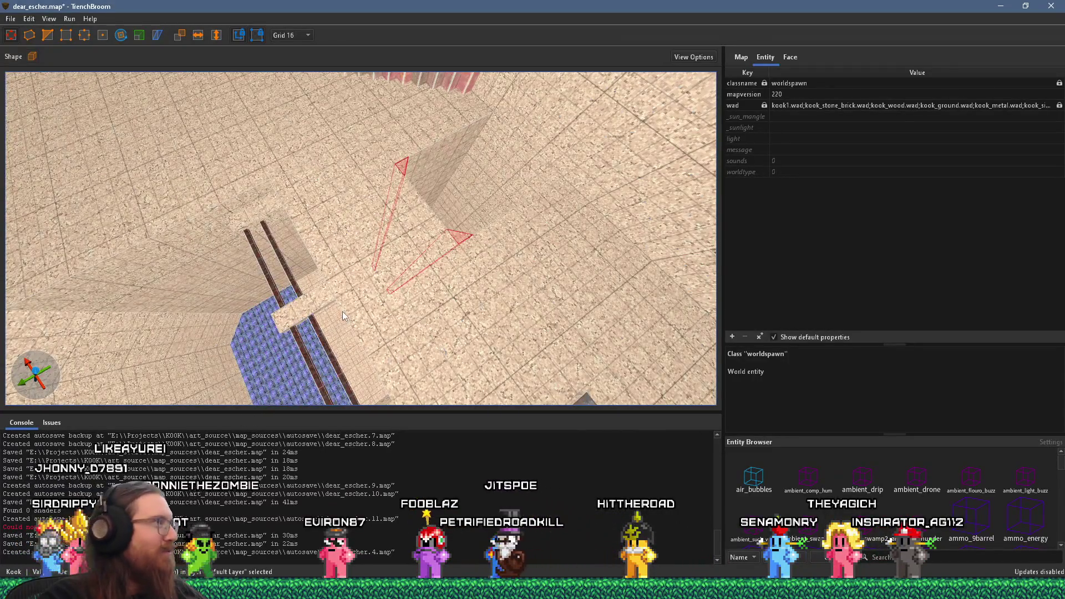
mouse_move(342, 311)
mouse_down()
mouse_move(201, 428)
mouse_move(309, 419)
mouse_up()
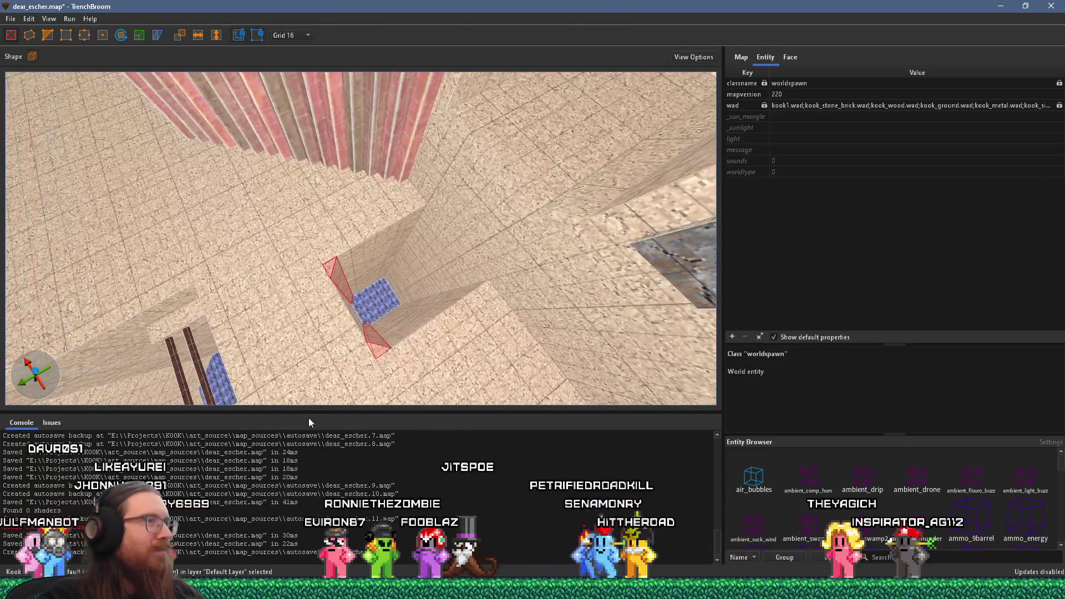
mouse_move(431, 343)
mouse_down()
mouse_move(369, 356)
mouse_move(471, 279)
mouse_move(347, 154)
mouse_move(255, 102)
mouse_move(290, 172)
mouse_move(430, 313)
mouse_move(428, 196)
mouse_move(404, 198)
mouse_up()
click(404, 332)
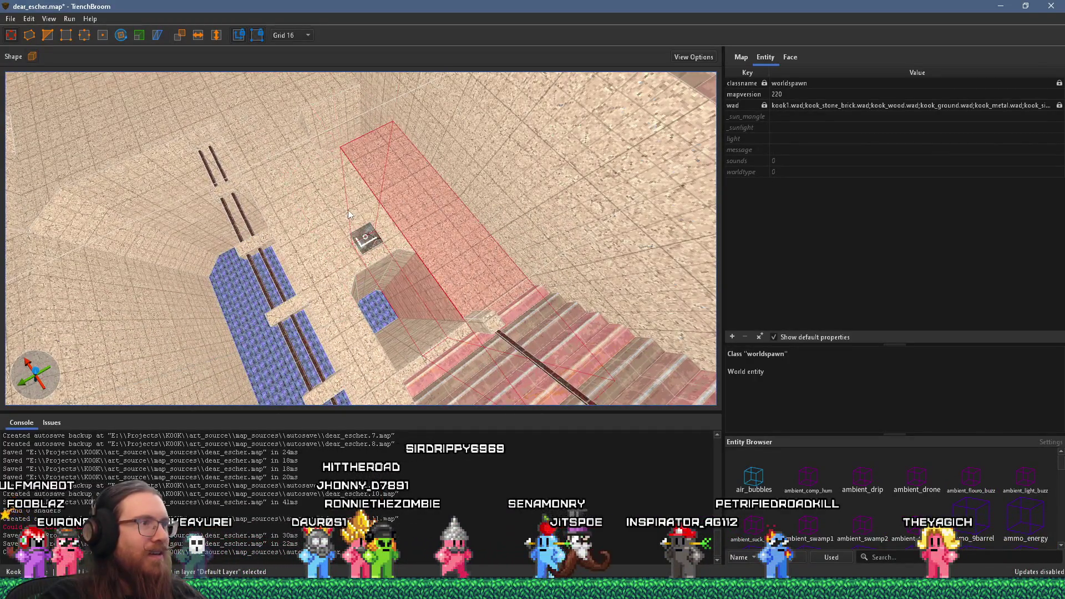
mouse_move(329, 126)
mouse_down()
mouse_move(407, 222)
mouse_move(364, 199)
mouse_up()
mouse_move(458, 170)
mouse_down()
mouse_move(501, 164)
mouse_move(389, 112)
mouse_move(515, 238)
mouse_move(425, 198)
mouse_move(381, 317)
mouse_move(386, 250)
mouse_move(378, 324)
mouse_move(404, 328)
mouse_move(386, 343)
mouse_up()
key(Escape)
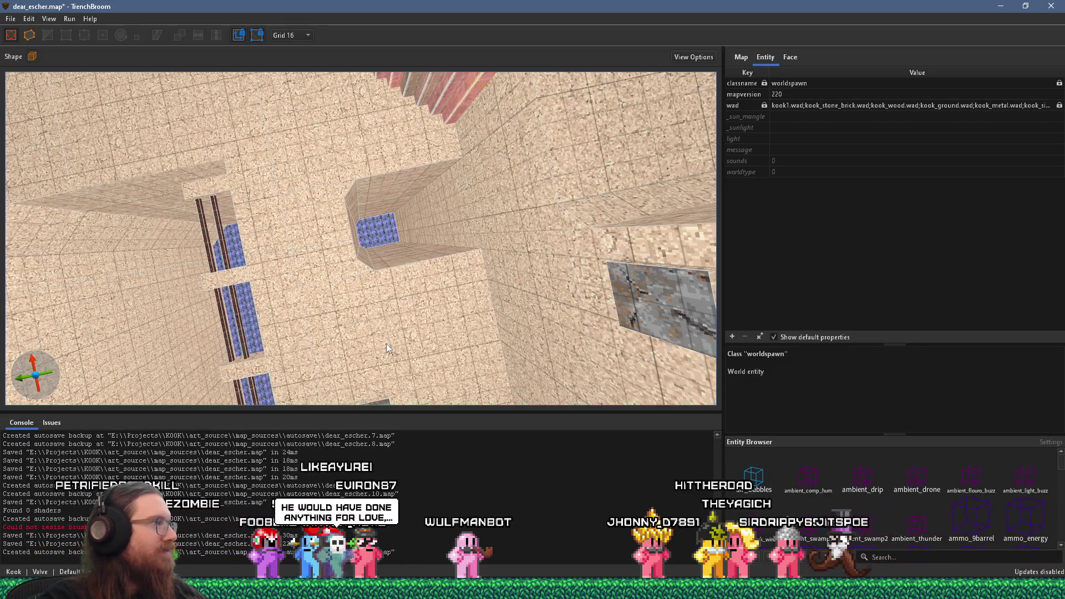
Look down the pillared corridor and drag the Wulfmanbot chat window into view
scroll(386, 344, up, 3)
mouse_move(377, 402)
mouse_down()
mouse_move(381, 349)
mouse_move(457, 198)
mouse_move(390, 288)
mouse_up()
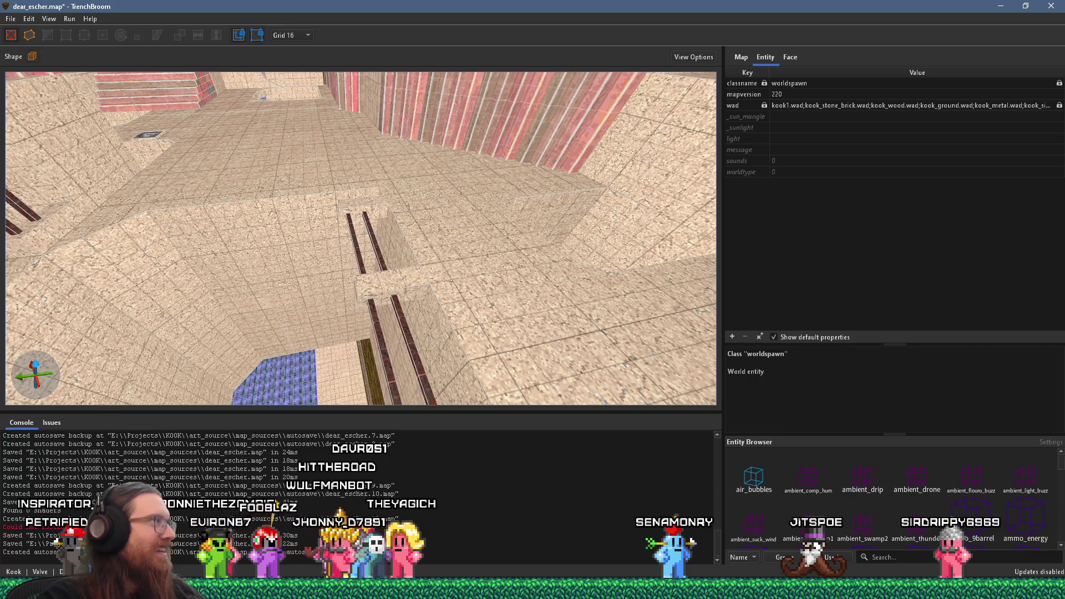
drag(2, 199, 608, 60)
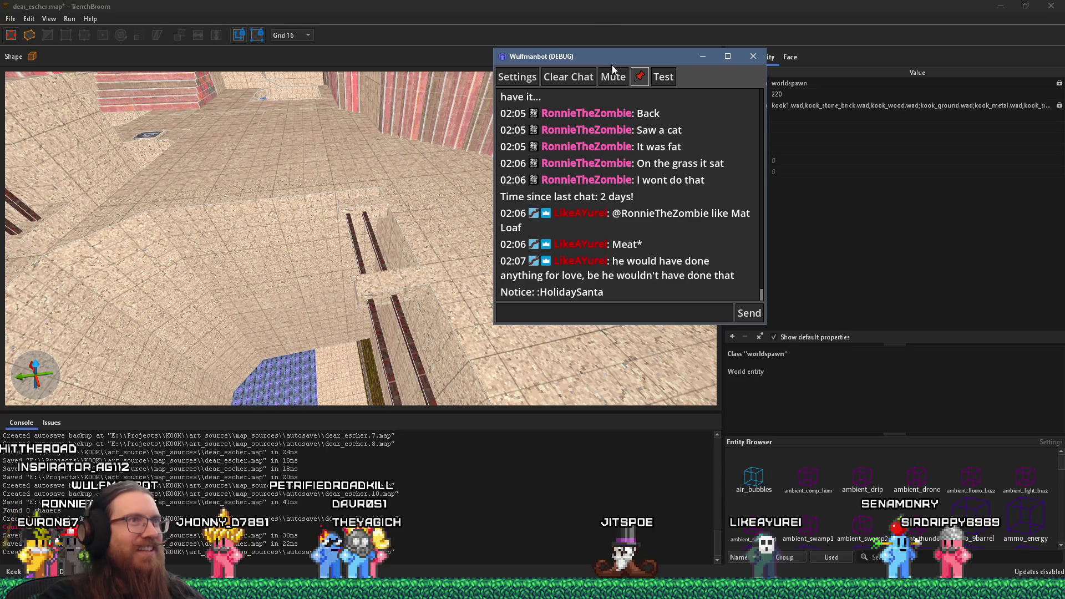
Drag the Wulfmanbot (DEBUG) window off the left edge of the screen
drag(611, 68, 0, 83)
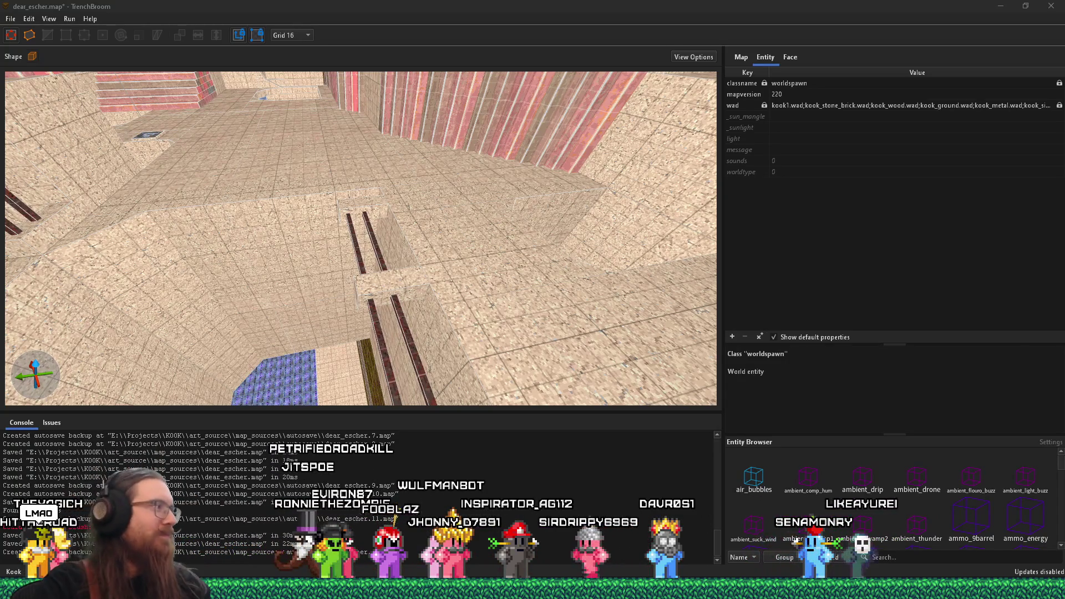
Orbit from the wall corner down onto the railed stairs and over to the blue floor
mouse_move(290, 307)
mouse_down()
mouse_move(391, 309)
mouse_move(342, 335)
mouse_move(278, 299)
mouse_up()
mouse_move(350, 324)
mouse_down()
mouse_move(405, 228)
mouse_move(444, 76)
mouse_up()
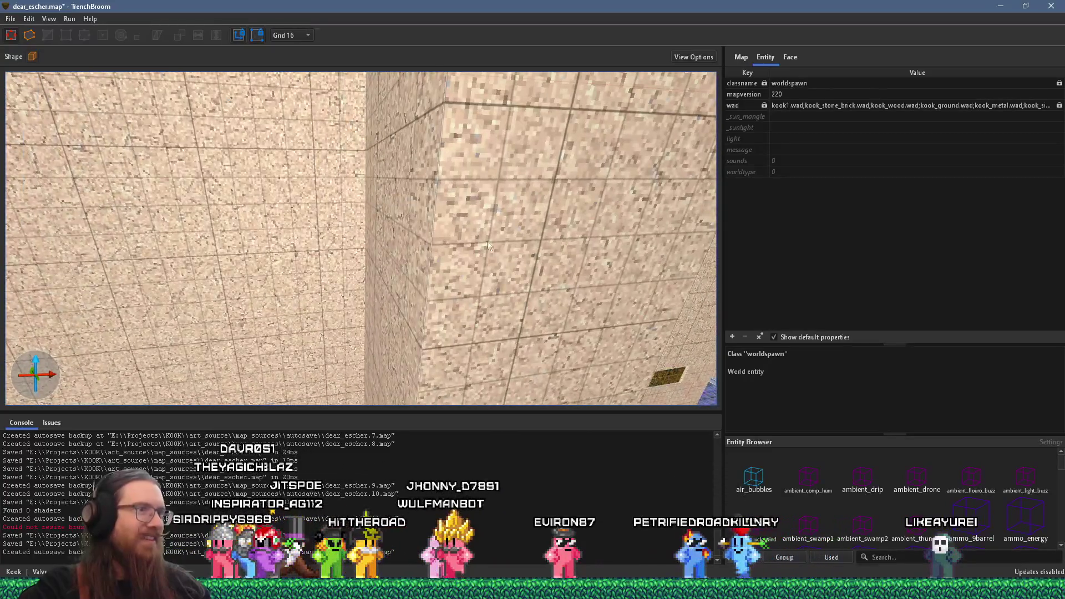
drag(473, 244, 553, 260)
mouse_move(437, 191)
mouse_down()
mouse_move(417, 172)
mouse_move(322, 198)
mouse_move(298, 217)
mouse_move(390, 289)
mouse_move(341, 236)
mouse_move(306, 277)
mouse_move(224, 274)
mouse_move(183, 237)
mouse_move(244, 282)
mouse_move(367, 300)
mouse_move(492, 246)
mouse_move(617, 261)
mouse_move(394, 277)
mouse_up()
mouse_move(330, 268)
mouse_down()
mouse_move(414, 241)
mouse_move(414, 268)
mouse_move(515, 284)
mouse_move(458, 319)
mouse_move(298, 331)
mouse_move(268, 304)
mouse_move(318, 302)
mouse_move(331, 248)
mouse_move(268, 275)
mouse_move(354, 279)
mouse_move(334, 234)
mouse_move(405, 316)
mouse_move(457, 308)
mouse_move(291, 295)
mouse_move(461, 275)
mouse_move(294, 264)
mouse_move(332, 261)
mouse_move(352, 299)
mouse_move(355, 282)
mouse_move(347, 327)
mouse_move(355, 267)
mouse_move(300, 274)
mouse_move(401, 288)
mouse_move(373, 299)
mouse_move(394, 278)
mouse_move(377, 288)
mouse_move(444, 327)
mouse_move(461, 355)
mouse_up()
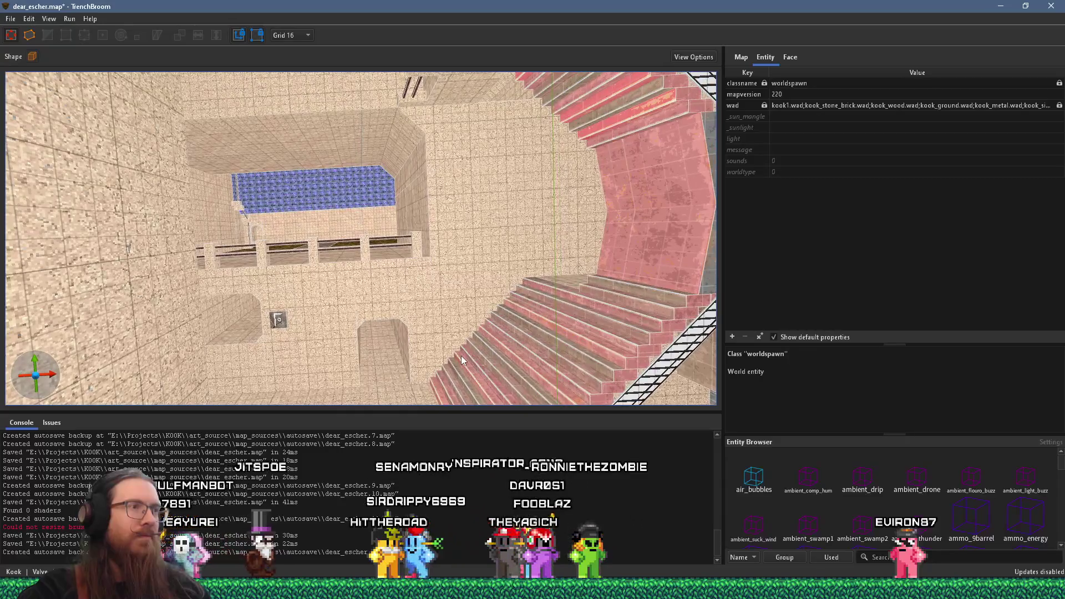
mouse_move(461, 355)
mouse_down()
mouse_move(412, 386)
mouse_move(405, 371)
mouse_move(432, 281)
mouse_move(462, 373)
mouse_up()
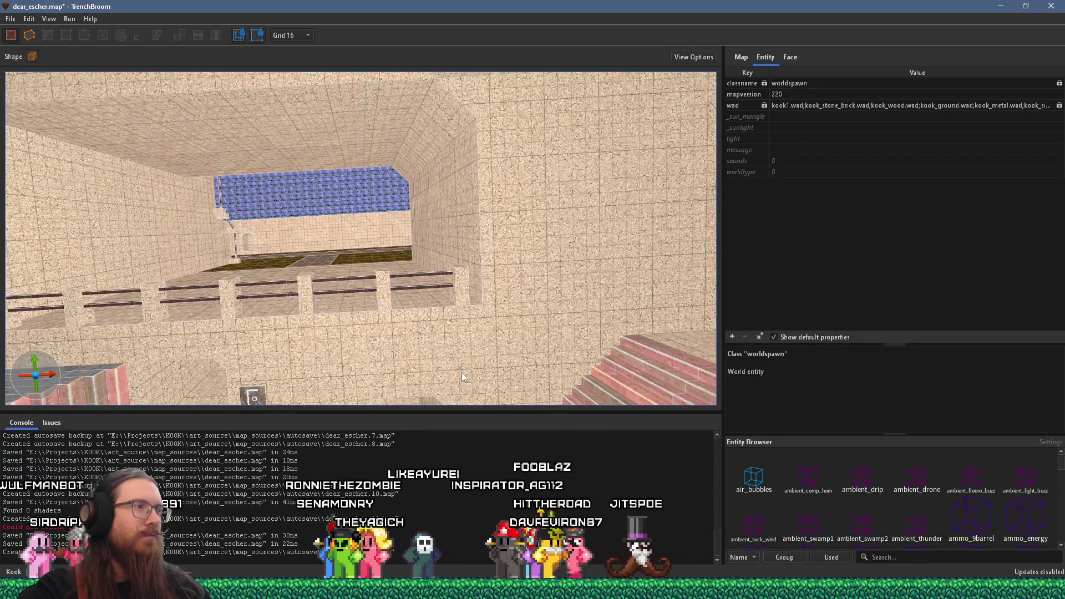
mouse_move(462, 372)
mouse_down()
mouse_move(365, 316)
mouse_move(346, 281)
mouse_move(274, 304)
mouse_move(351, 272)
mouse_move(252, 251)
mouse_move(249, 224)
mouse_up()
mouse_move(201, 276)
mouse_down()
mouse_move(377, 273)
mouse_move(274, 218)
mouse_move(326, 261)
mouse_move(321, 361)
mouse_move(356, 379)
mouse_move(394, 334)
mouse_move(328, 340)
mouse_move(369, 348)
mouse_move(247, 272)
mouse_move(274, 211)
mouse_move(320, 280)
mouse_move(365, 239)
mouse_move(425, 305)
mouse_move(345, 273)
mouse_move(388, 218)
mouse_move(371, 202)
mouse_move(442, 152)
mouse_move(411, 194)
mouse_move(553, 168)
mouse_move(495, 209)
mouse_move(581, 196)
mouse_move(523, 230)
mouse_move(309, 237)
mouse_move(145, 219)
mouse_move(328, 275)
mouse_move(509, 261)
mouse_move(311, 235)
mouse_move(373, 255)
mouse_move(386, 313)
mouse_move(262, 219)
mouse_move(315, 226)
mouse_move(587, 178)
mouse_move(517, 244)
mouse_move(375, 302)
mouse_move(478, 325)
mouse_move(329, 262)
mouse_move(392, 320)
mouse_move(333, 355)
mouse_move(338, 347)
mouse_move(352, 366)
mouse_move(356, 344)
mouse_move(361, 371)
mouse_move(340, 384)
mouse_move(321, 295)
mouse_move(375, 306)
mouse_move(514, 302)
mouse_up()
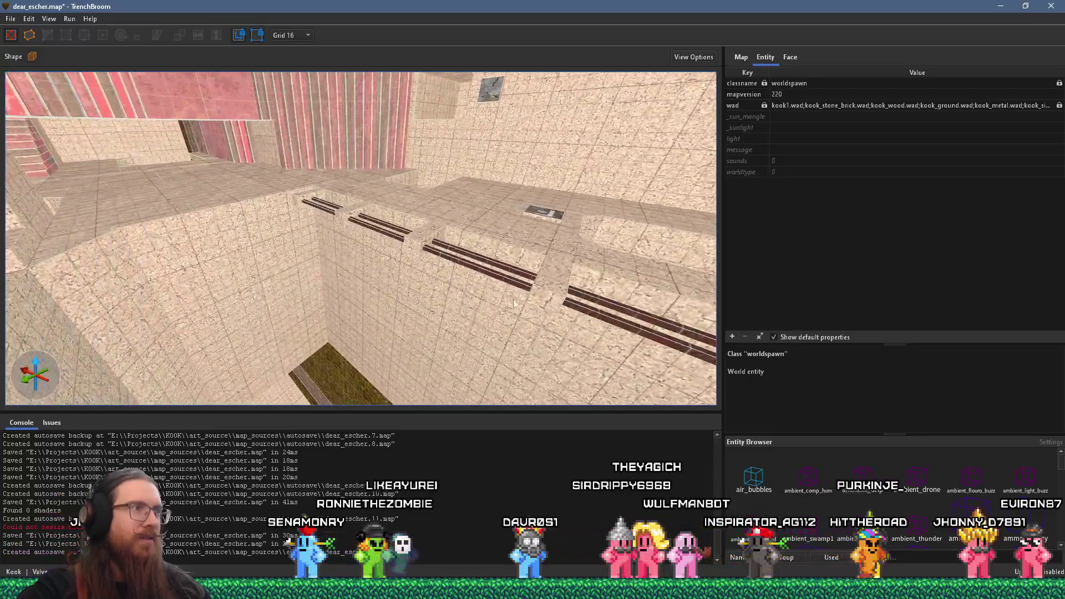
Trim the brush beside the tall wall from 208 to 160 units so it stops at the wall
click(245, 286)
mouse_move(241, 293)
mouse_down()
mouse_move(374, 363)
mouse_move(347, 212)
mouse_move(326, 254)
mouse_move(495, 282)
mouse_move(421, 247)
mouse_move(380, 284)
mouse_move(269, 267)
mouse_move(373, 251)
mouse_move(317, 301)
mouse_move(312, 277)
mouse_move(361, 179)
mouse_move(352, 332)
mouse_move(348, 308)
mouse_move(410, 343)
mouse_move(379, 314)
mouse_up()
mouse_move(393, 277)
mouse_down()
mouse_move(414, 144)
mouse_move(240, 61)
mouse_move(412, 102)
mouse_move(345, 310)
mouse_move(296, 303)
mouse_up()
mouse_move(373, 262)
mouse_down()
mouse_move(420, 253)
mouse_move(359, 261)
mouse_move(470, 311)
mouse_move(501, 341)
mouse_move(458, 260)
mouse_move(371, 167)
mouse_up()
scroll(388, 245, up, 5)
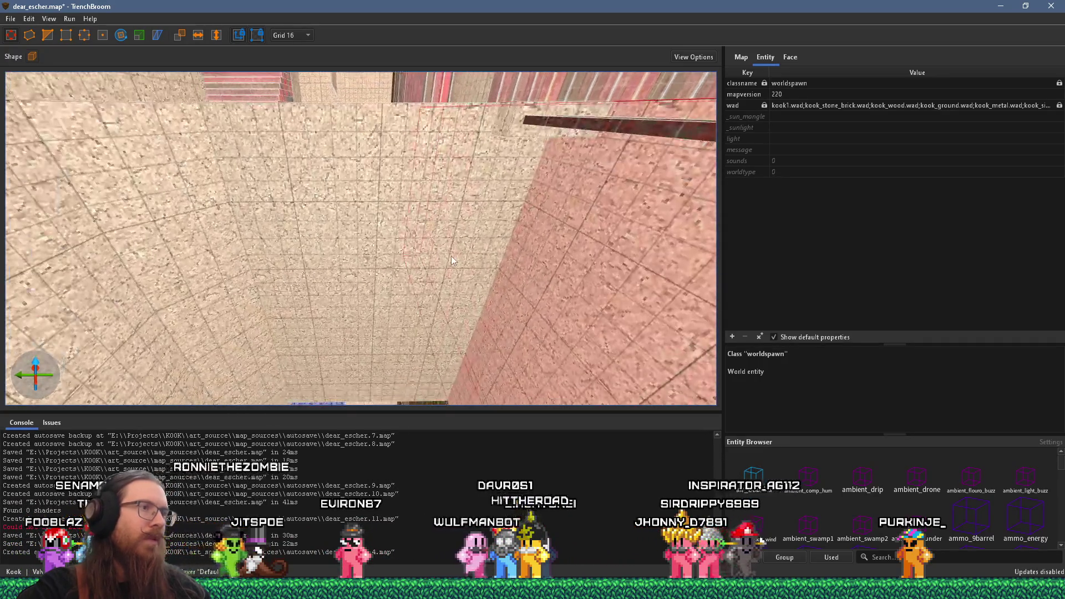
Stretch the angled shaft brushes to 480 units tall, then deselect them
scroll(443, 335, down, 3)
mouse_move(433, 344)
mouse_down()
mouse_move(432, 229)
mouse_move(294, 202)
mouse_move(374, 171)
mouse_move(388, 235)
mouse_move(297, 251)
mouse_move(314, 305)
mouse_move(344, 289)
mouse_up()
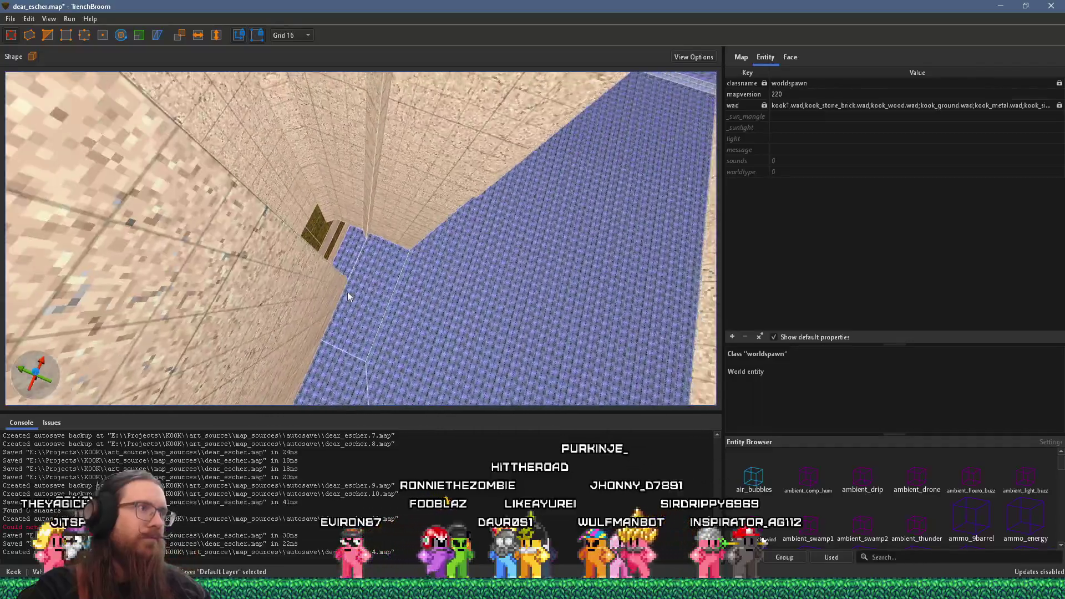
scroll(395, 385, down, 5)
scroll(401, 285, up, 3)
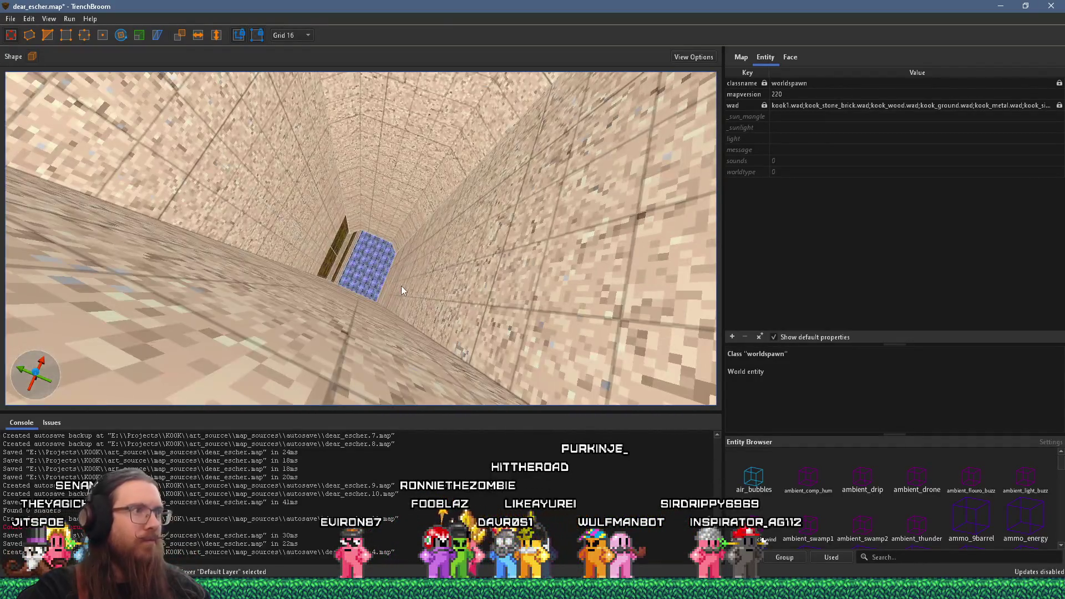
click(352, 221)
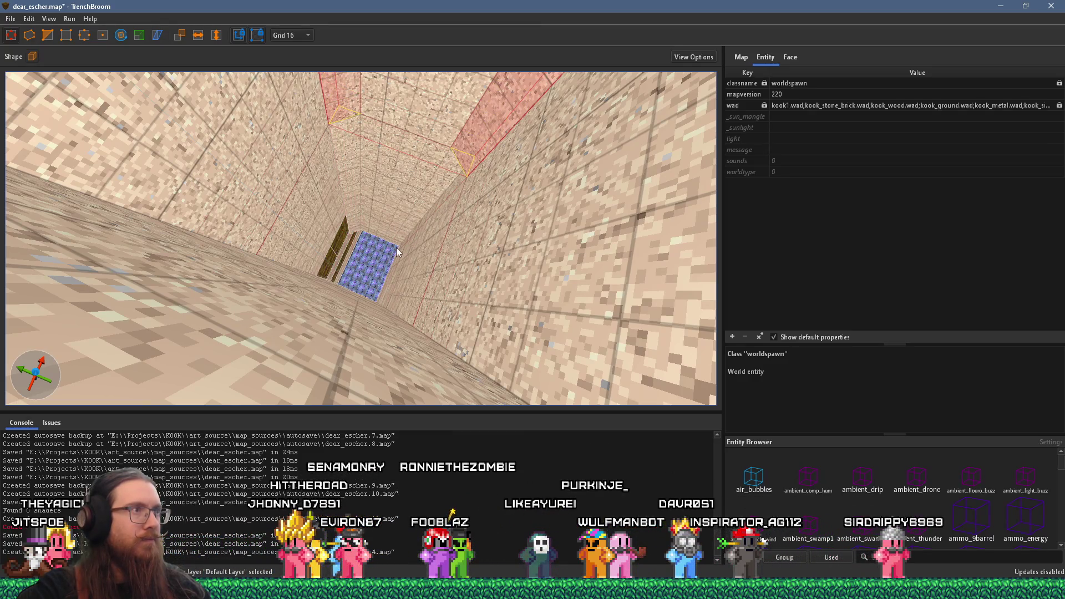
mouse_move(342, 199)
mouse_down()
mouse_move(351, 207)
mouse_move(359, 107)
mouse_up()
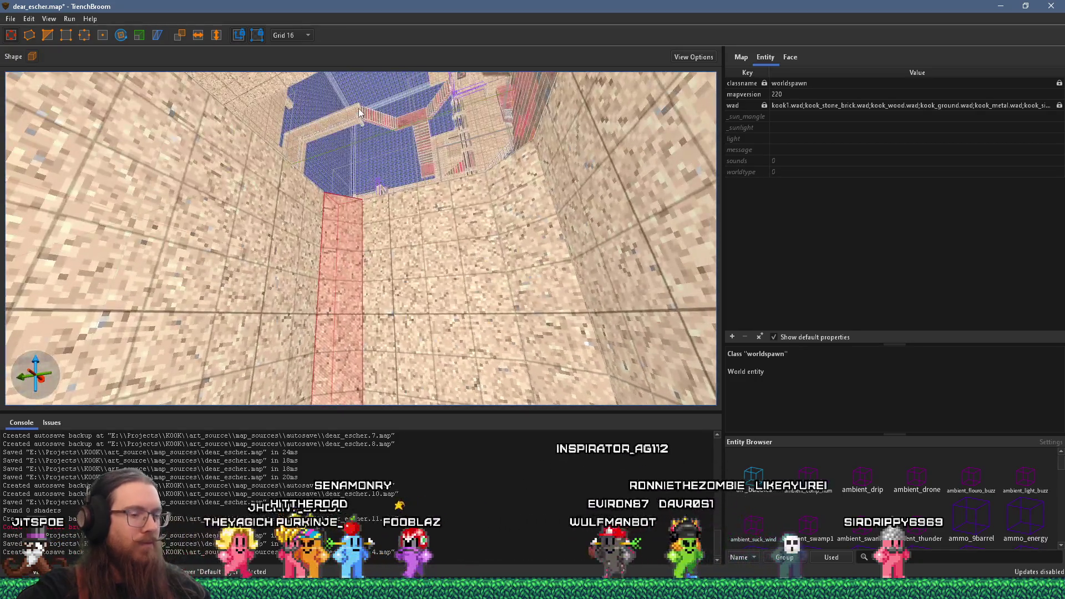
key(Escape)
Select both wedge brushes and shift them left to fit the shaft, then deselect
mouse_move(366, 227)
mouse_down()
mouse_move(361, 293)
mouse_move(359, 246)
mouse_up()
click(437, 199)
mouse_move(437, 198)
mouse_down()
mouse_move(436, 167)
mouse_move(421, 224)
mouse_move(398, 209)
mouse_move(404, 183)
mouse_move(391, 228)
mouse_move(376, 208)
mouse_move(368, 121)
mouse_move(360, 127)
mouse_move(334, 178)
mouse_move(337, 235)
mouse_move(395, 231)
mouse_move(454, 287)
mouse_move(294, 186)
mouse_up()
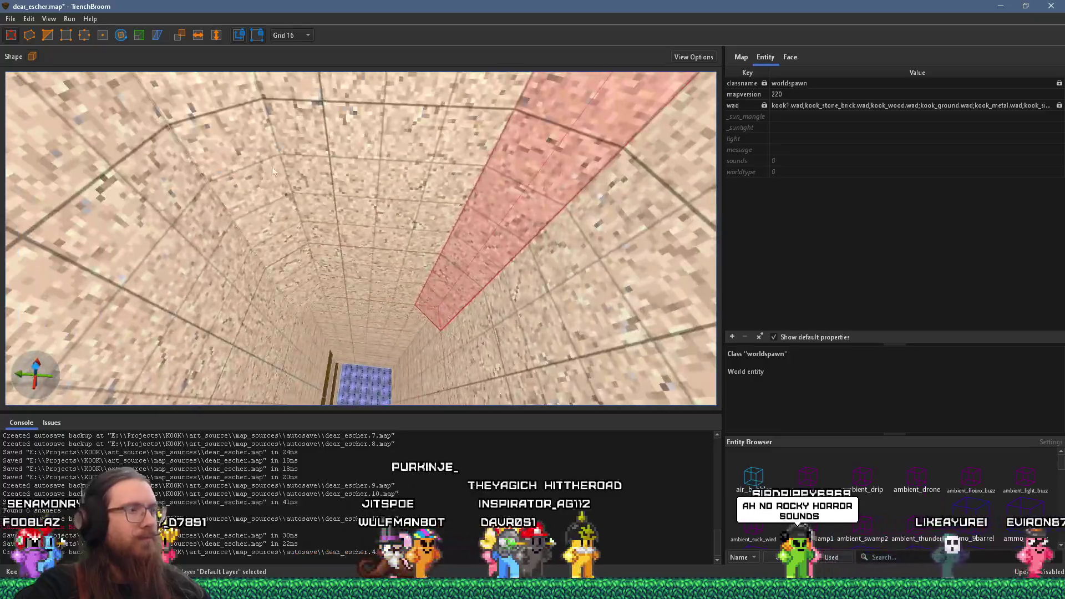
mouse_move(320, 232)
mouse_down()
mouse_move(366, 307)
mouse_move(470, 244)
mouse_move(478, 84)
mouse_move(312, 106)
mouse_move(340, 121)
mouse_move(292, 79)
mouse_move(459, 90)
mouse_move(491, 59)
mouse_move(334, 47)
mouse_move(280, 68)
mouse_up()
mouse_move(308, 102)
mouse_down()
mouse_move(549, 123)
mouse_move(431, 176)
mouse_move(387, 179)
mouse_move(400, 182)
mouse_up()
ctrl+click(399, 180)
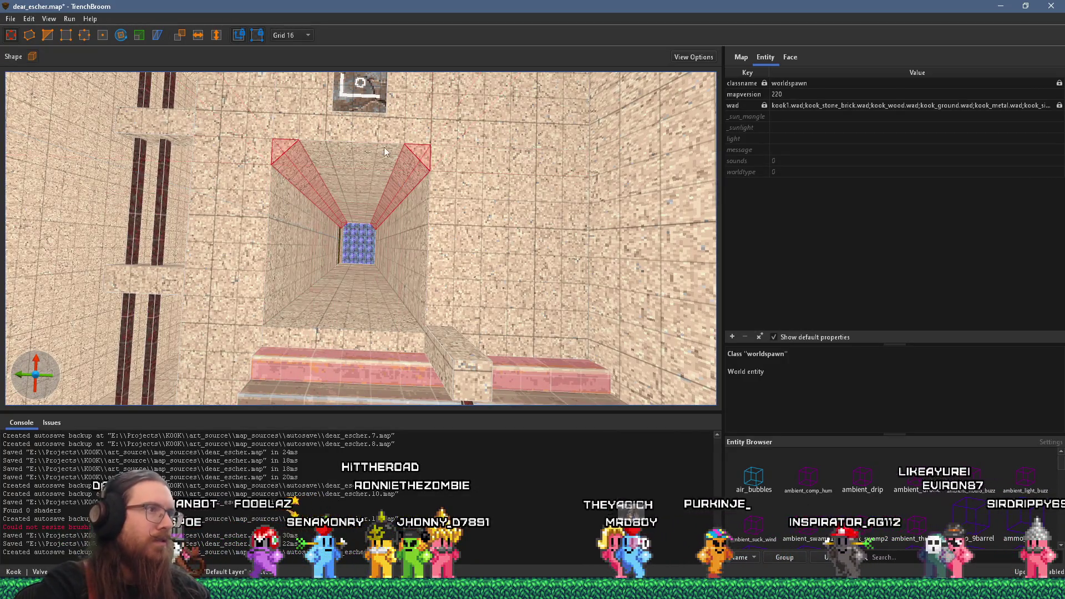
mouse_move(414, 168)
mouse_down()
mouse_move(335, 194)
mouse_move(407, 168)
mouse_up()
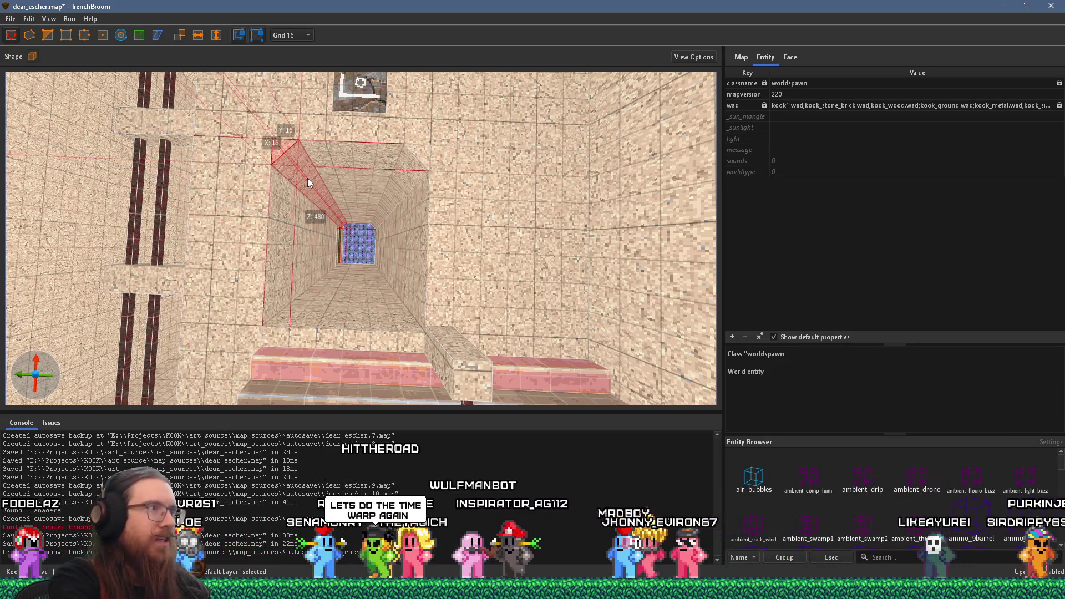
key(Escape)
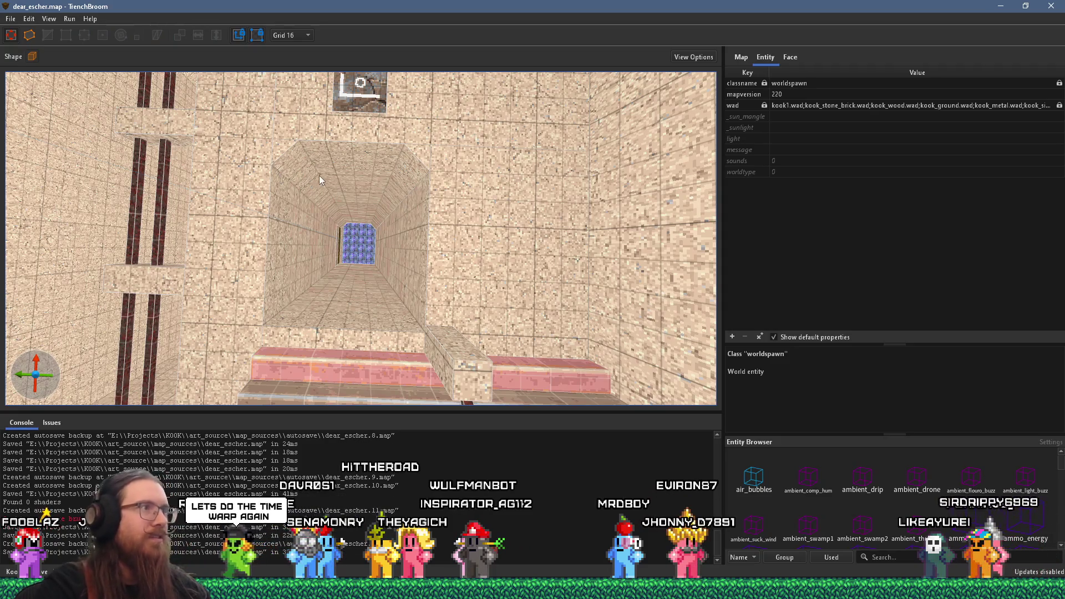
scroll(309, 172, up, 5)
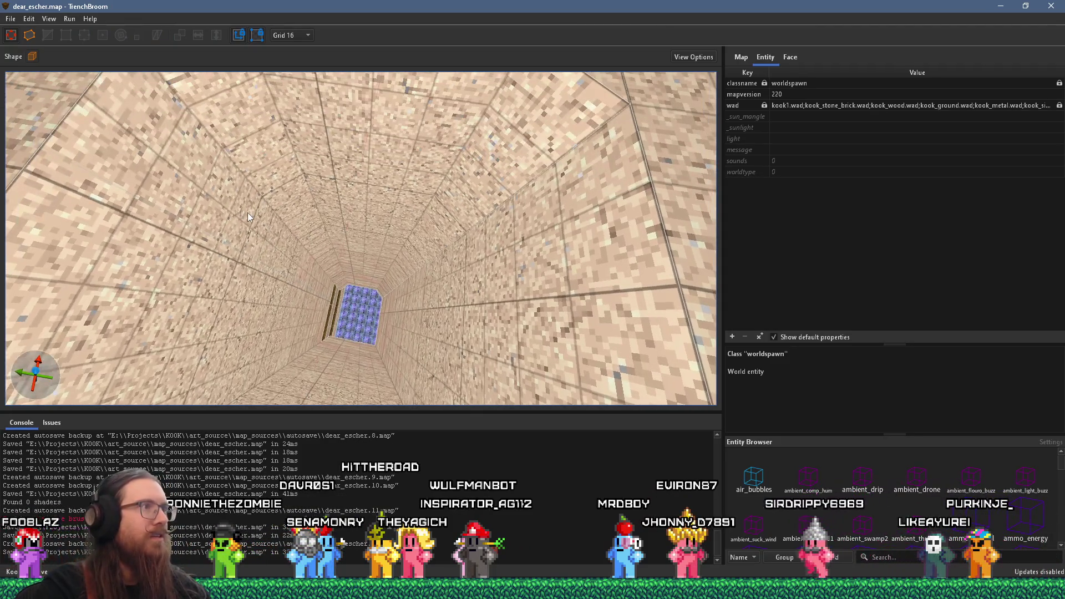
click(247, 212)
click(483, 224)
scroll(394, 208, down, 5)
key(Escape)
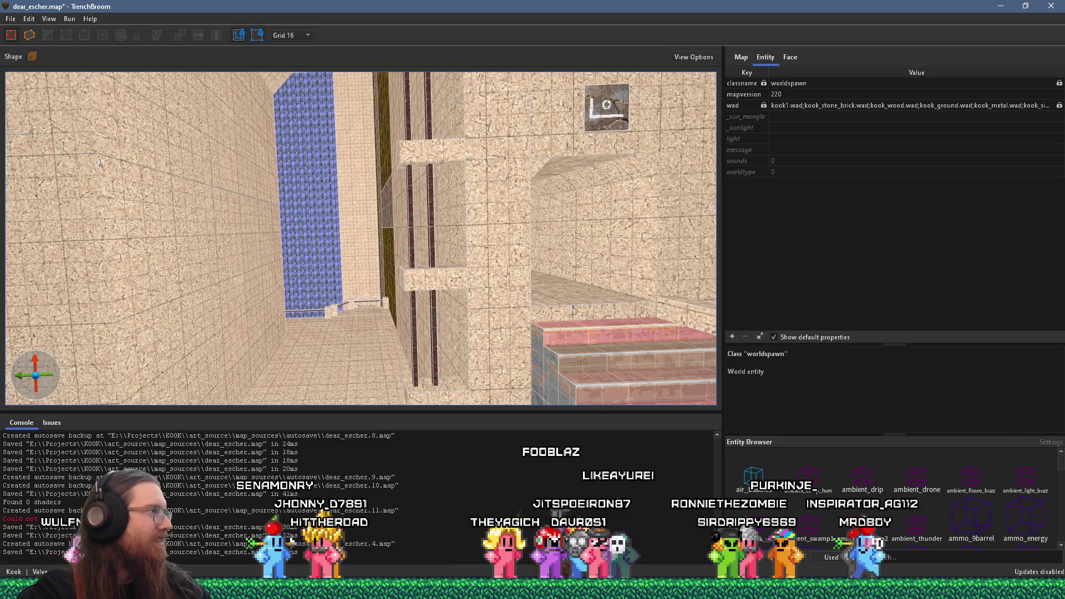
key(w)
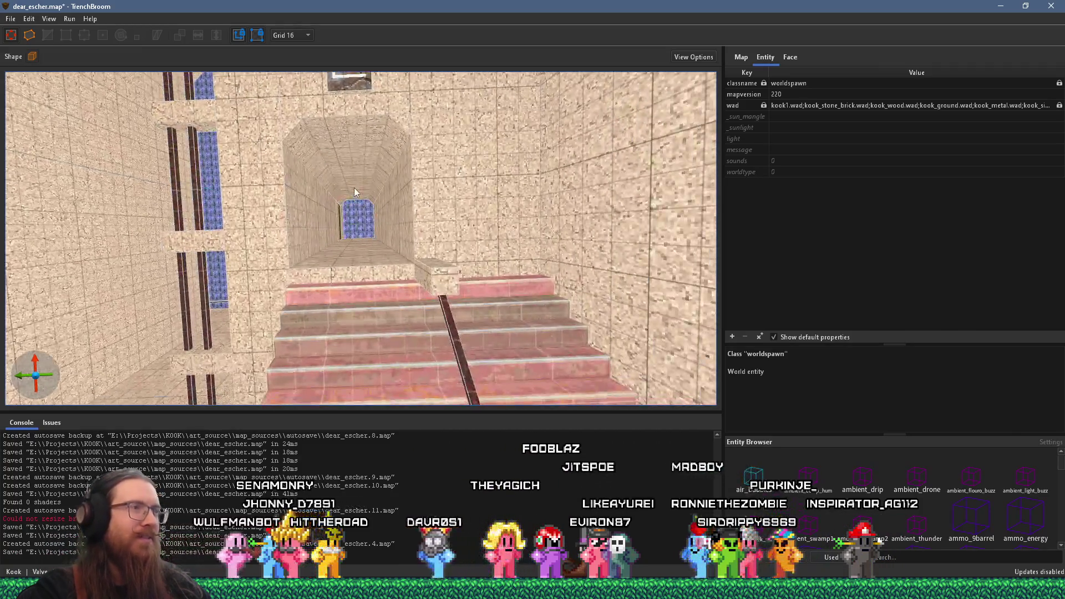
key(w)
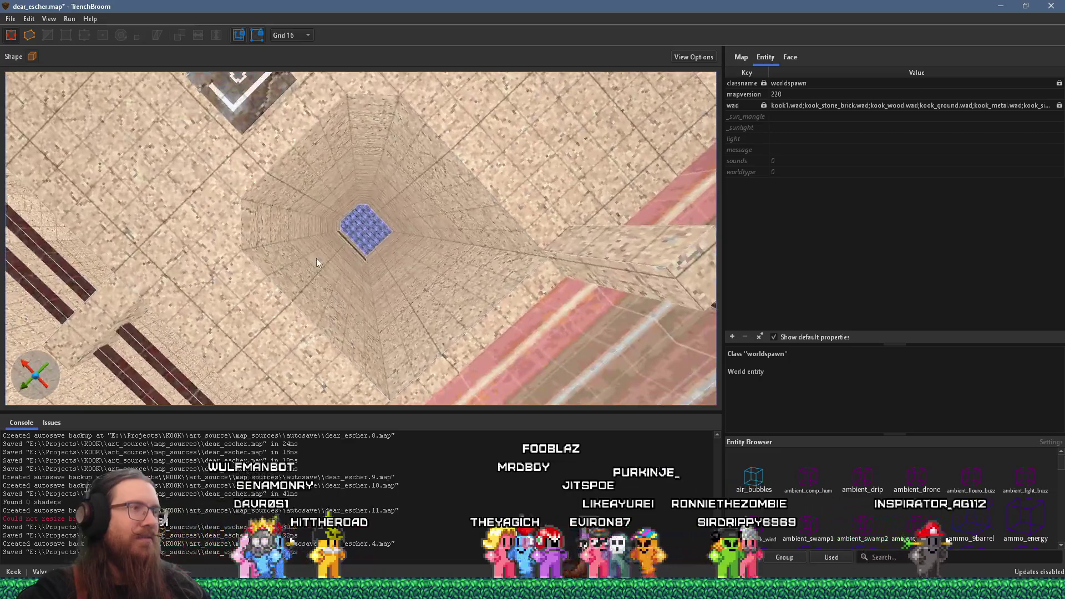
key(s)
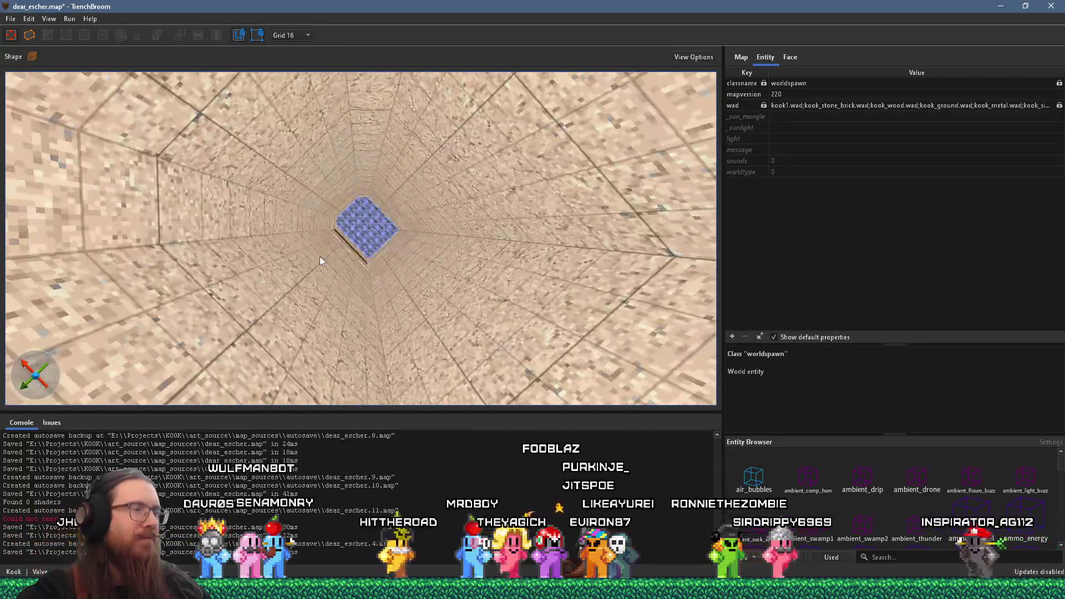
key(w)
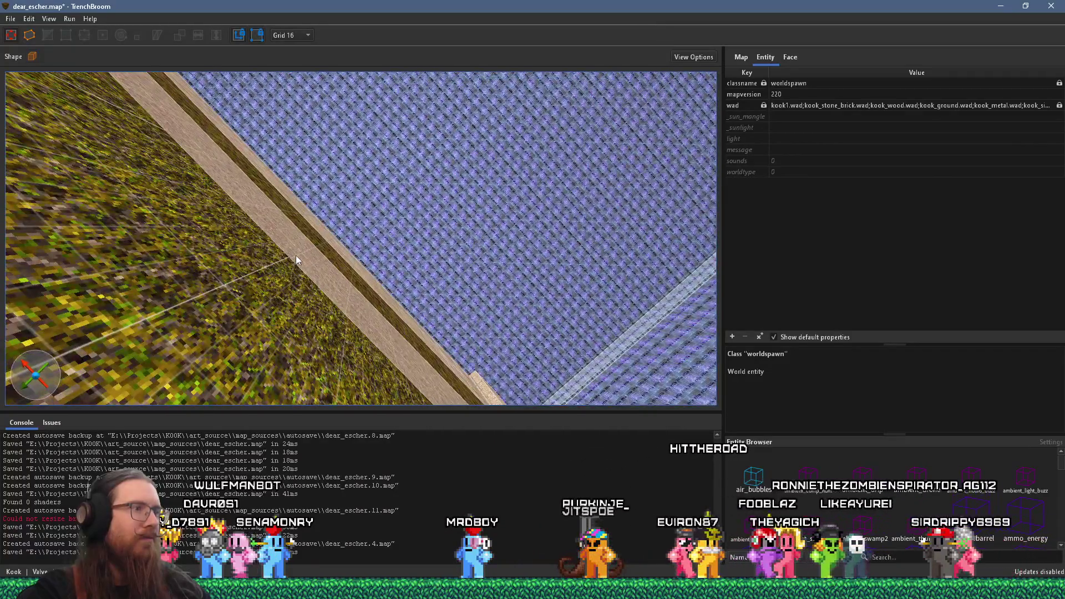
key(s)
drag(295, 255, 290, 256)
key(s)
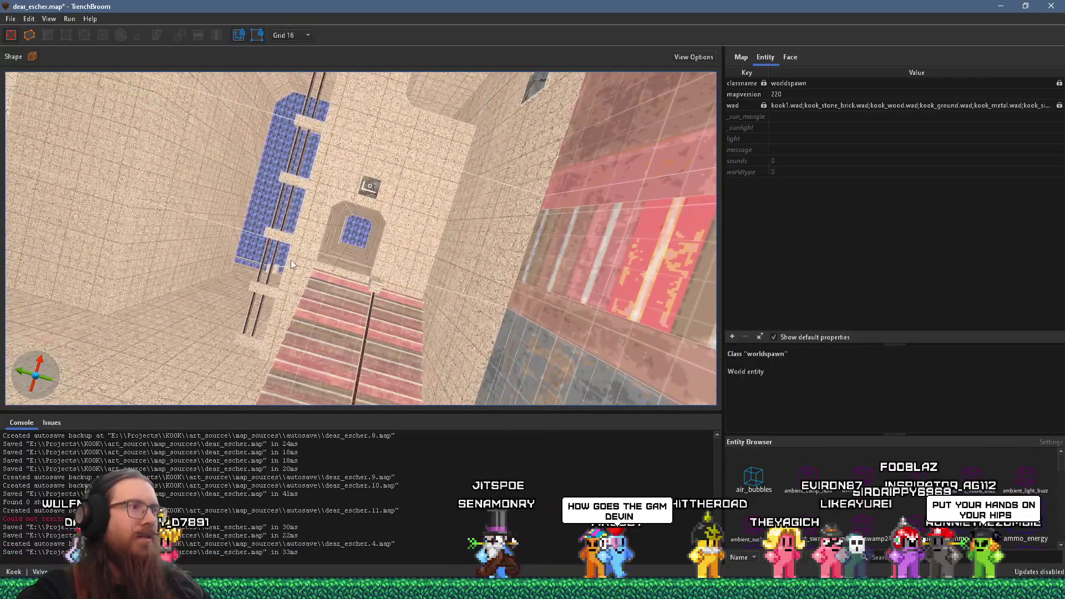
key(w)
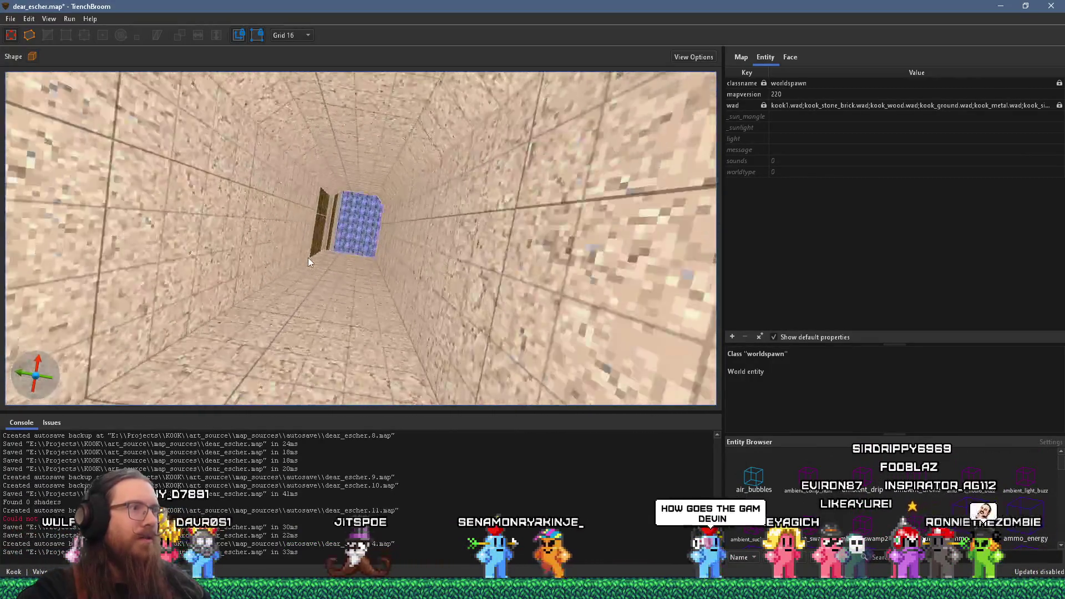
key(s)
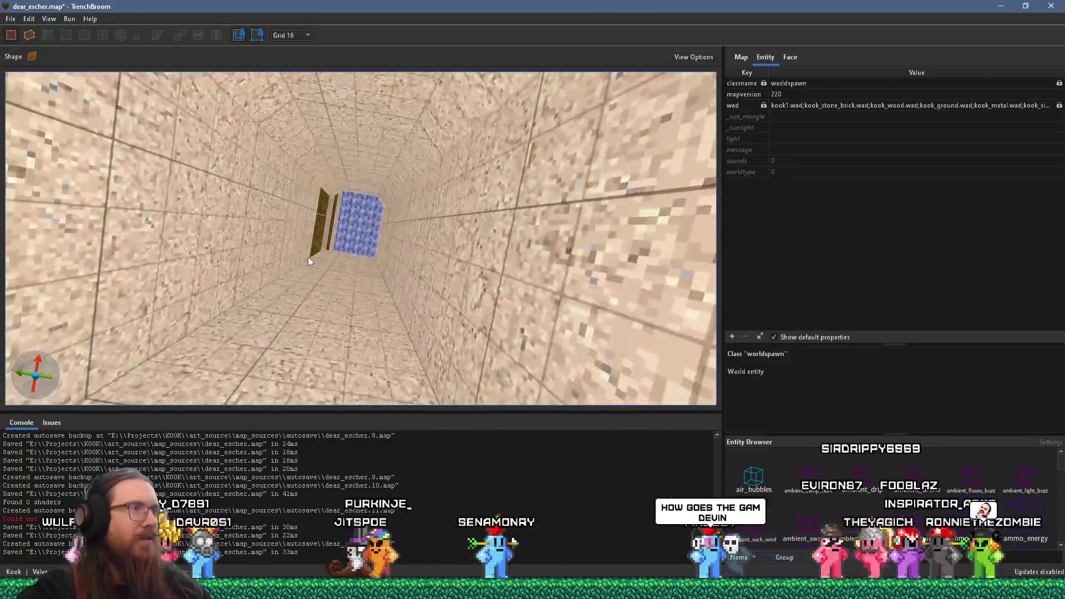
mouse_move(288, 299)
mouse_down()
mouse_move(292, 312)
mouse_move(409, 247)
mouse_move(541, 263)
mouse_move(514, 320)
mouse_move(369, 350)
mouse_move(283, 347)
mouse_move(315, 241)
mouse_move(233, 238)
mouse_move(272, 195)
mouse_move(258, 107)
mouse_move(358, 248)
mouse_move(343, 181)
mouse_move(333, 233)
mouse_move(427, 188)
mouse_move(457, 148)
mouse_move(433, 164)
mouse_up()
key(w)
mouse_move(461, 201)
mouse_down()
mouse_move(344, 174)
mouse_move(311, 106)
mouse_move(330, 164)
mouse_move(301, 163)
mouse_move(378, 192)
mouse_move(420, 257)
mouse_move(390, 214)
mouse_move(364, 204)
mouse_move(371, 222)
mouse_move(388, 170)
mouse_move(352, 332)
mouse_move(360, 319)
mouse_up()
key(Escape)
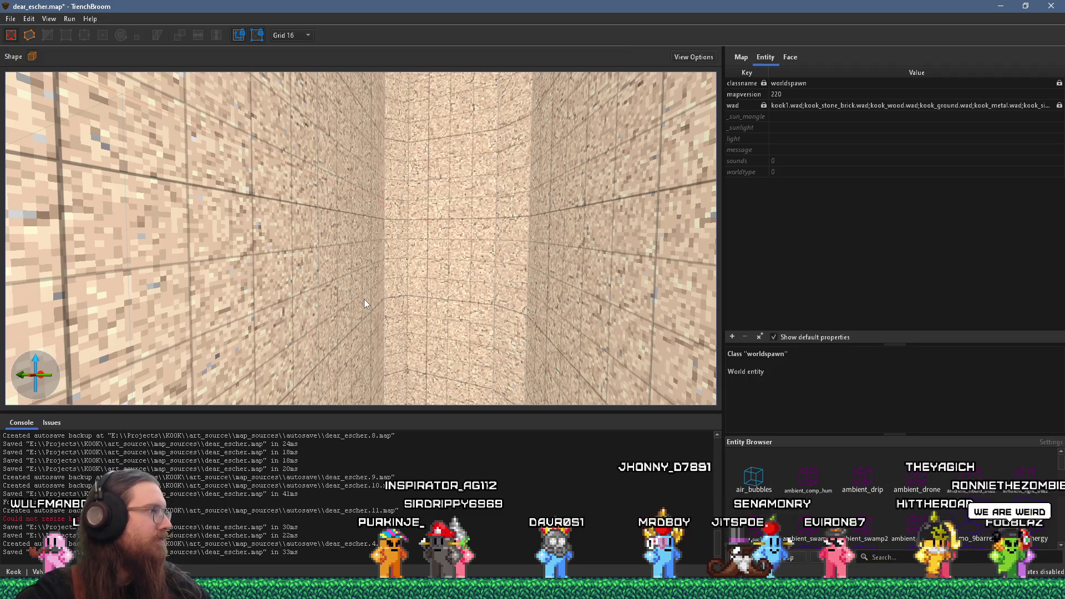
mouse_move(363, 294)
mouse_down()
mouse_move(419, 362)
mouse_move(312, 229)
mouse_move(375, 322)
mouse_move(378, 381)
mouse_move(381, 341)
mouse_move(365, 311)
mouse_move(363, 323)
mouse_move(333, 235)
mouse_move(286, 298)
mouse_move(212, 307)
mouse_move(421, 264)
mouse_move(431, 236)
mouse_move(403, 258)
mouse_move(388, 198)
mouse_move(333, 228)
mouse_up()
ctrl+click(333, 228)
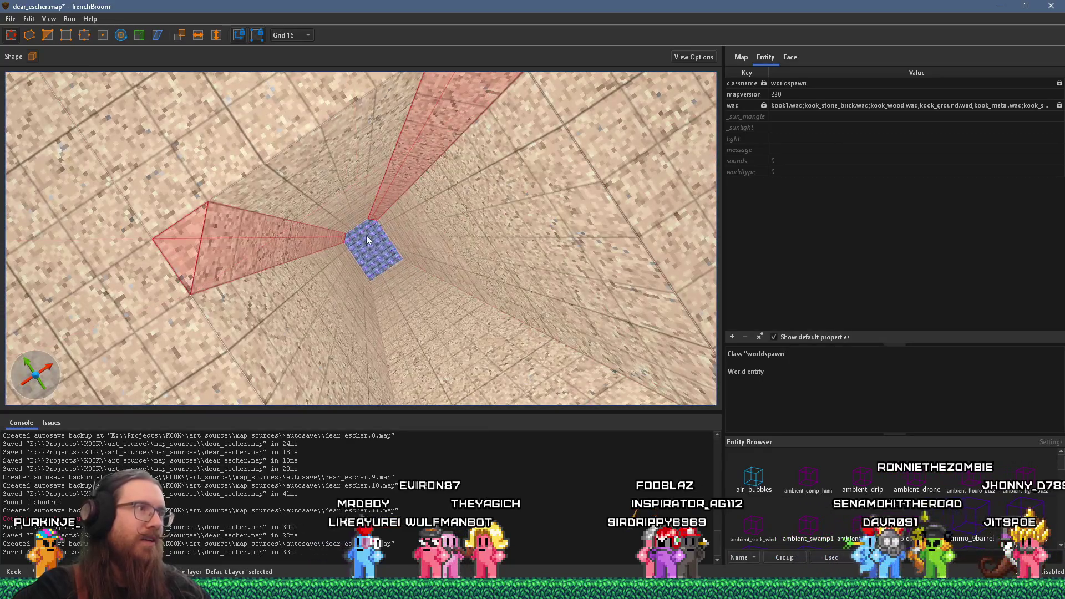
Deepen the wall wedge brushes to 288 and stretch them to 480 units tall
drag(377, 225, 391, 215)
drag(403, 284, 392, 294)
scroll(367, 268, up, 5)
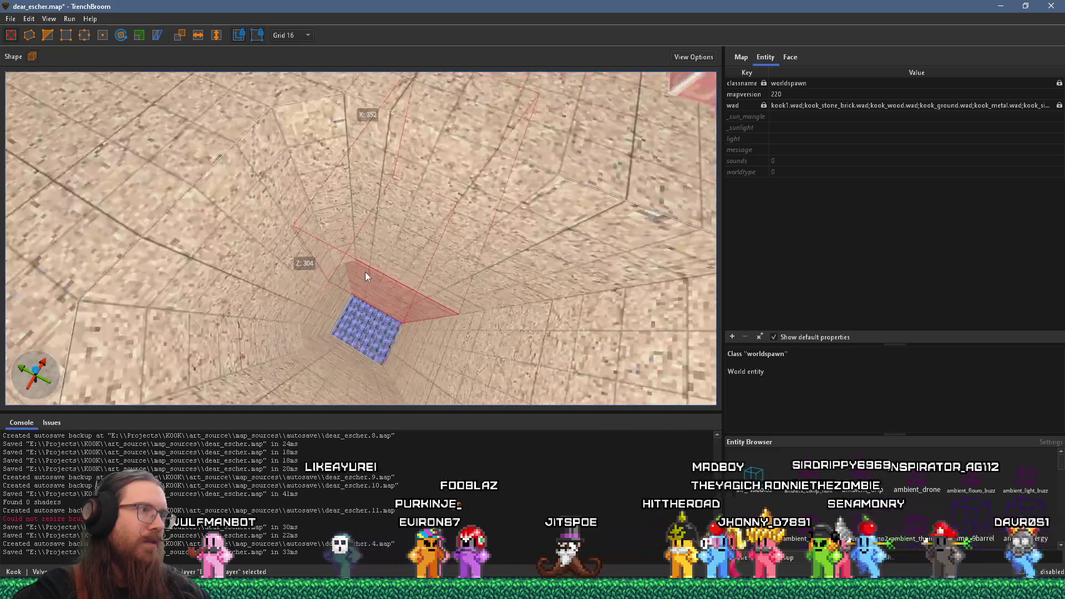
scroll(391, 221, up, 5)
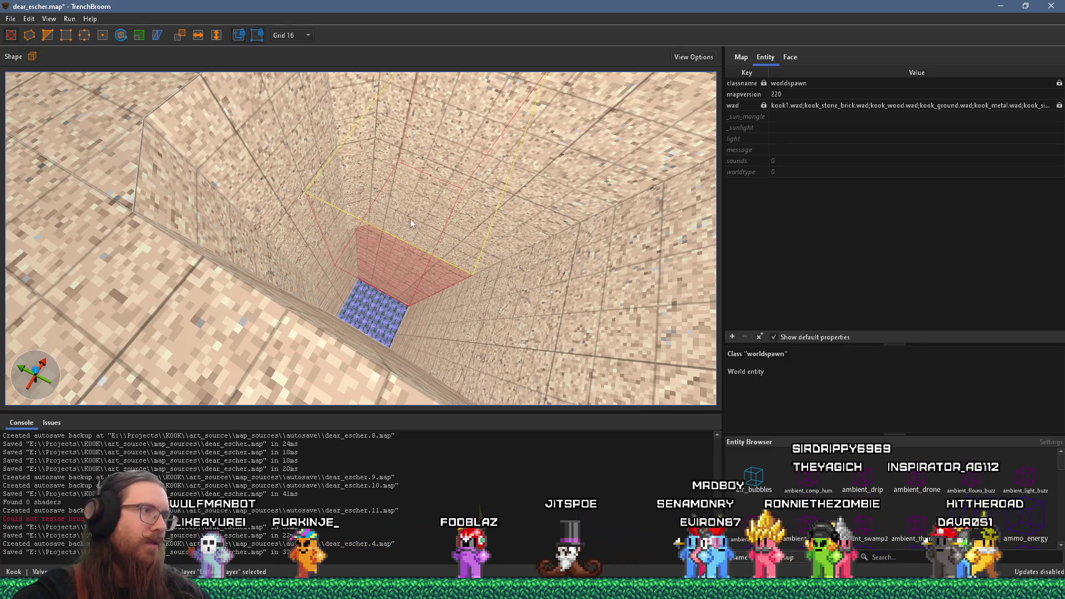
scroll(411, 217, up, 10)
scroll(423, 119, up, 10)
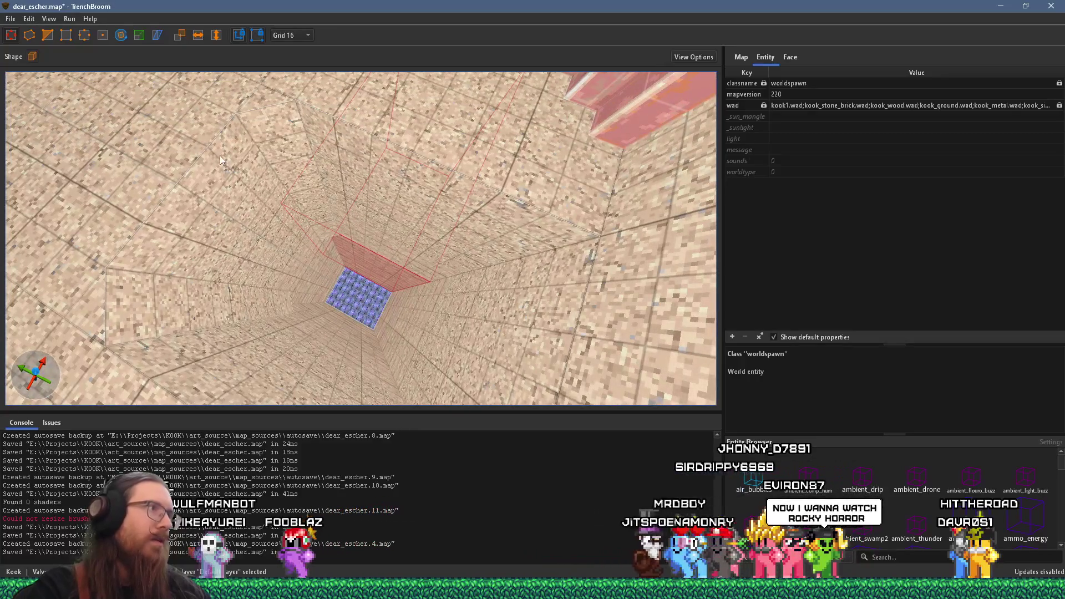
scroll(275, 290, up, 10)
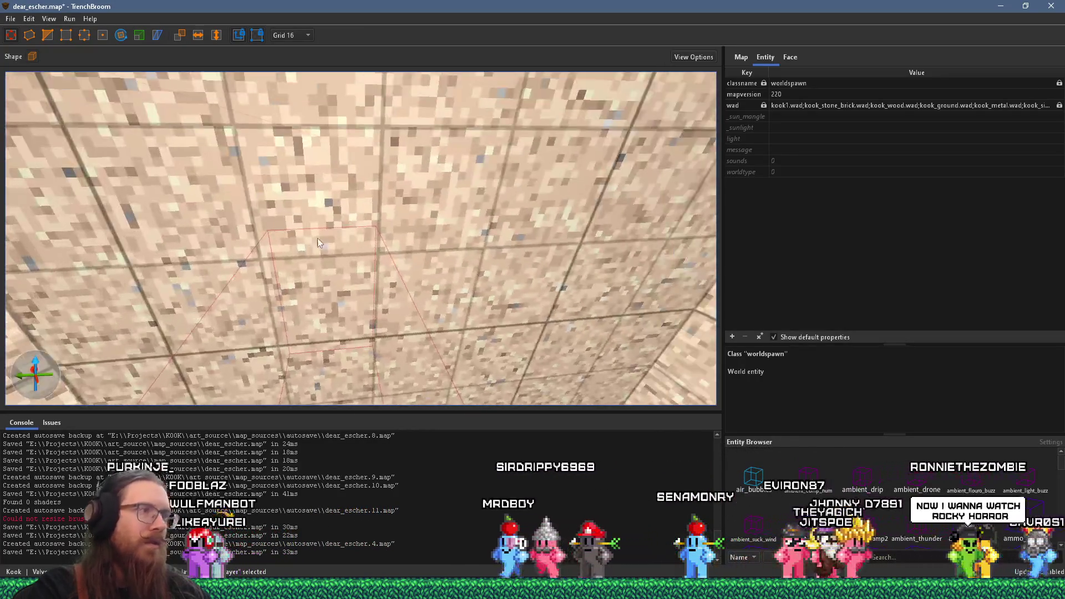
scroll(344, 113, down, 10)
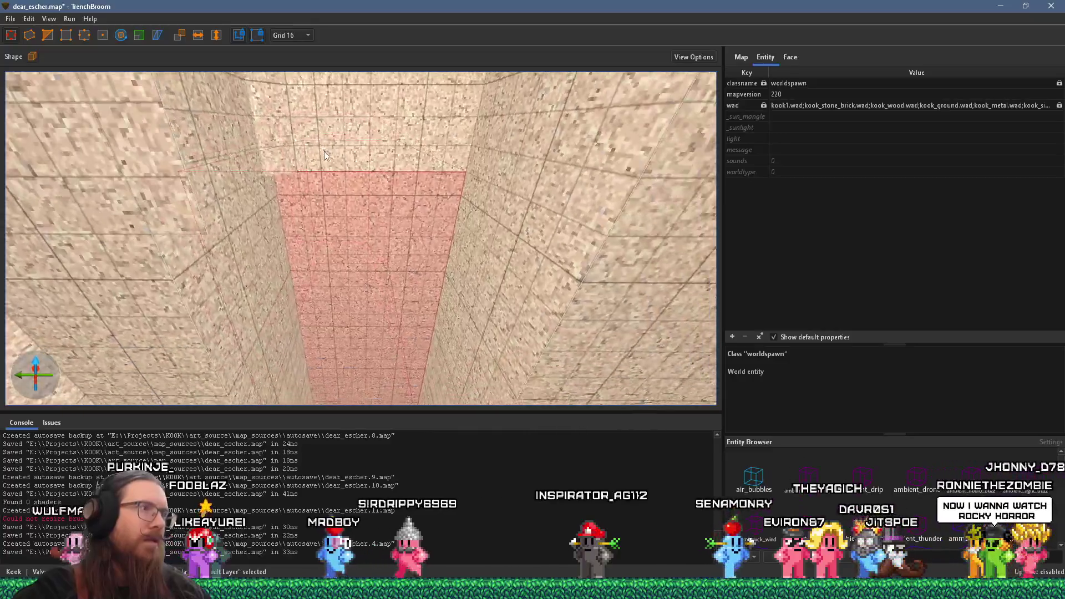
Move the selected 320 × 192 × 304 brush up the shaft toward the blue-tiled passage
mouse_move(333, 213)
mouse_down()
mouse_move(338, 151)
mouse_move(333, 225)
mouse_move(324, 145)
mouse_up()
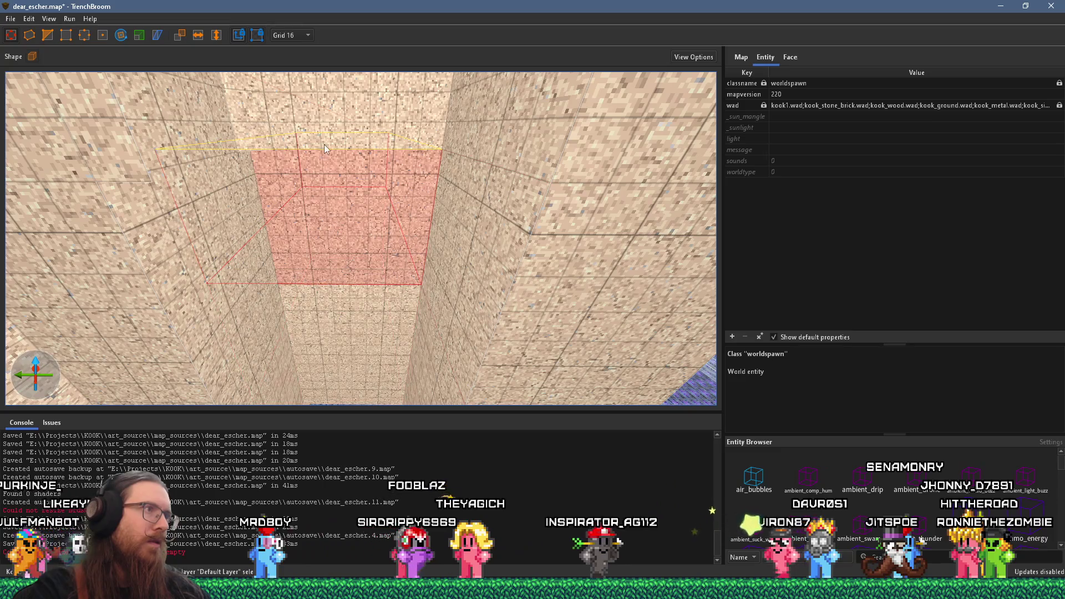
mouse_move(446, 218)
mouse_down()
mouse_move(281, 213)
mouse_move(300, 136)
mouse_move(315, 188)
mouse_up()
scroll(315, 190, down, 10)
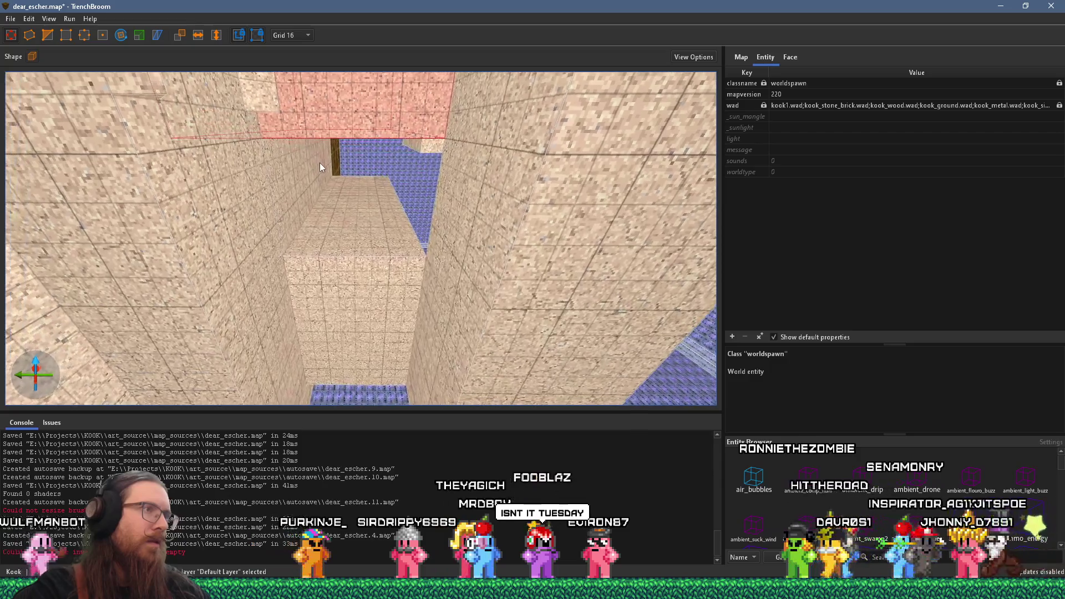
Shorten the red brush from its bottom face so it fits the tunnel
scroll(438, 190, up, 10)
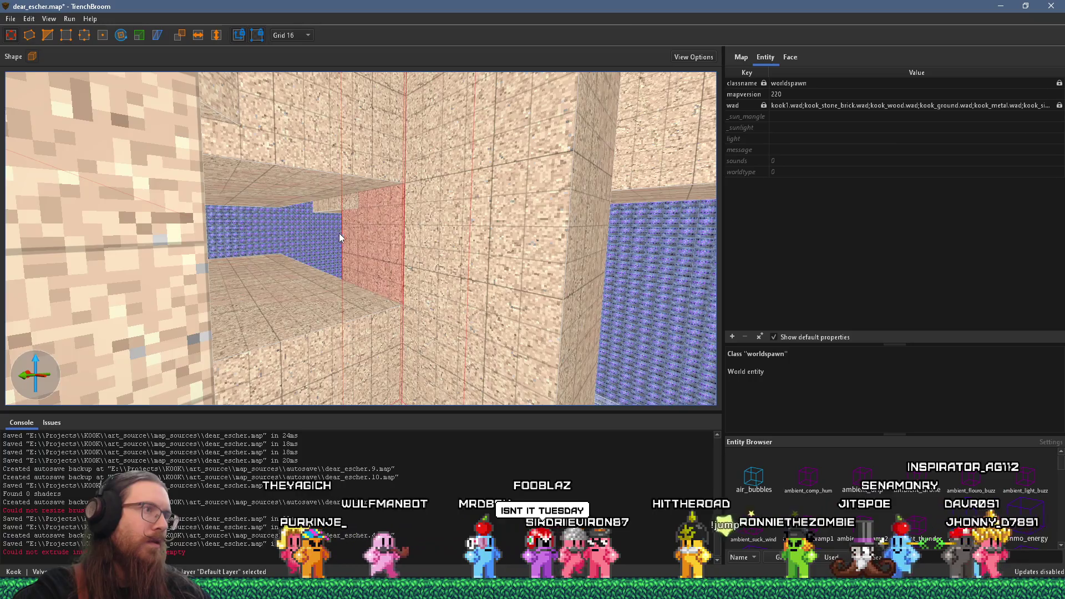
scroll(333, 230, down, 8)
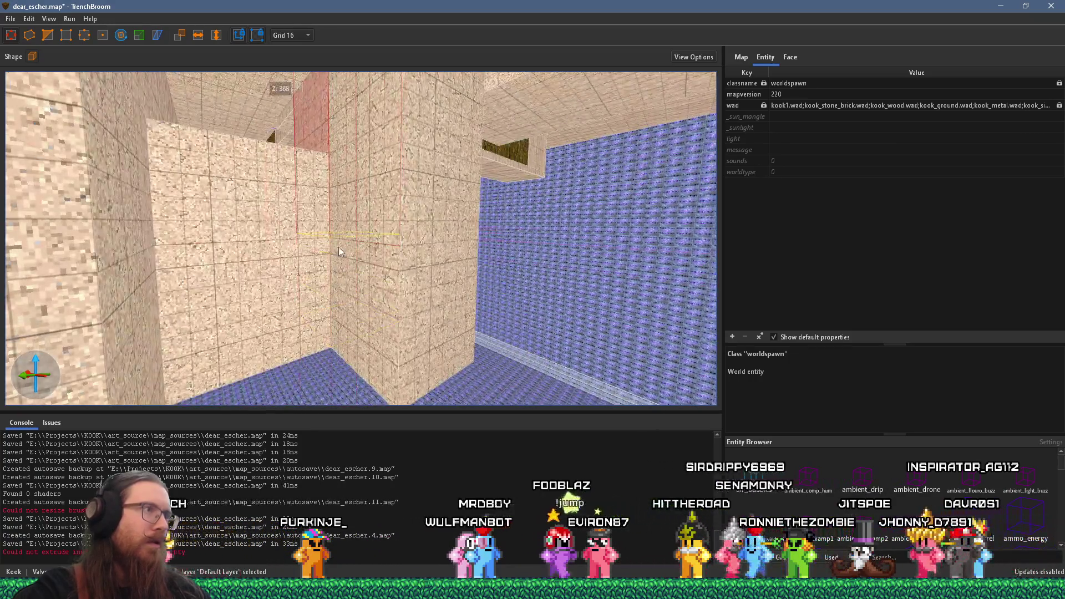
drag(339, 253, 321, 147)
scroll(327, 172, up, 5)
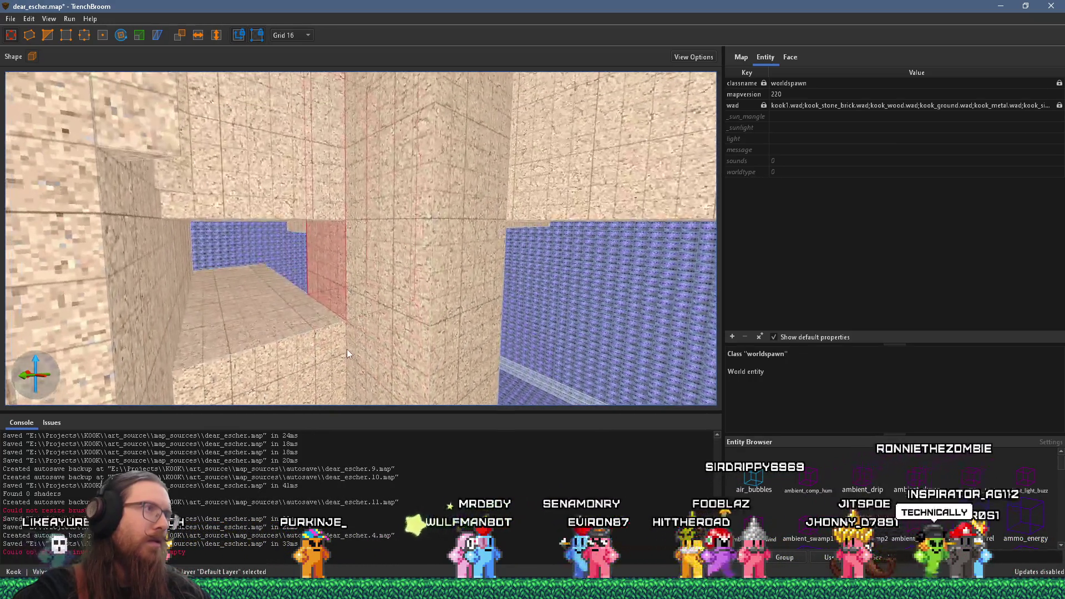
scroll(350, 119, down, 5)
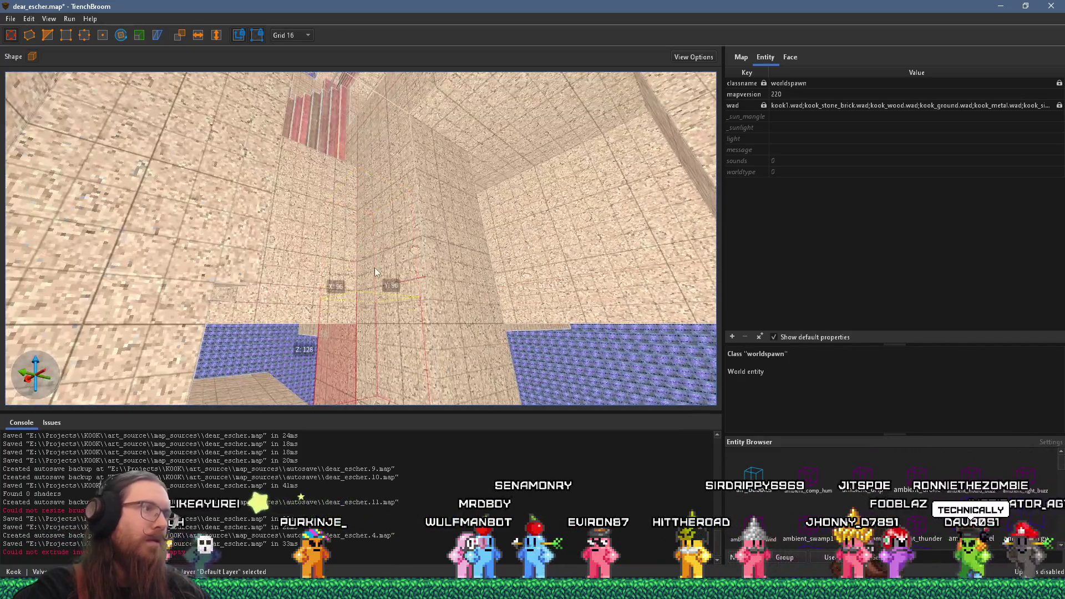
scroll(366, 250, down, 5)
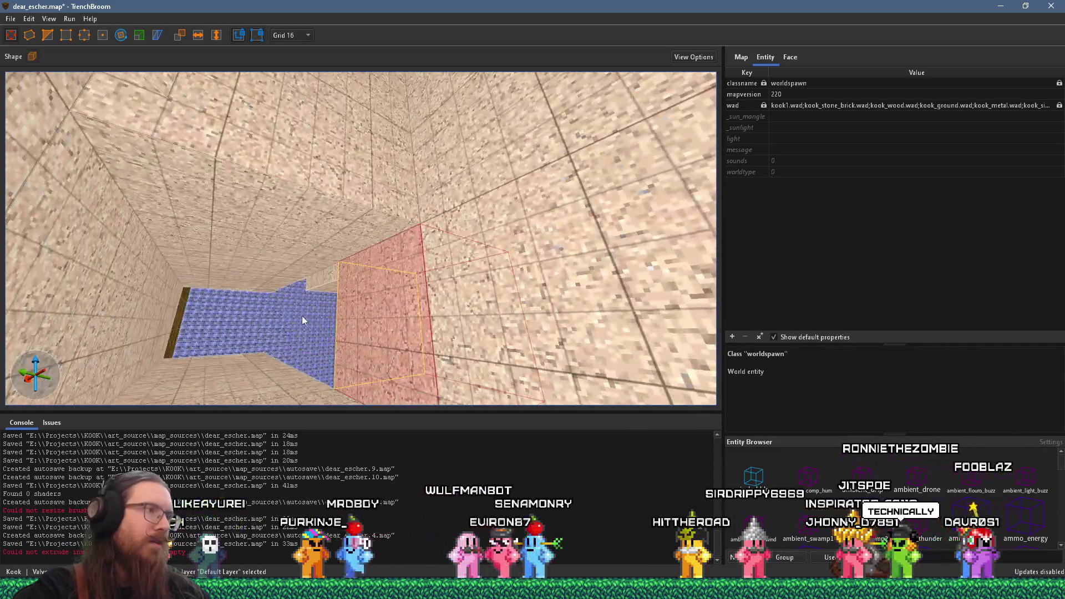
scroll(324, 317, down, 5)
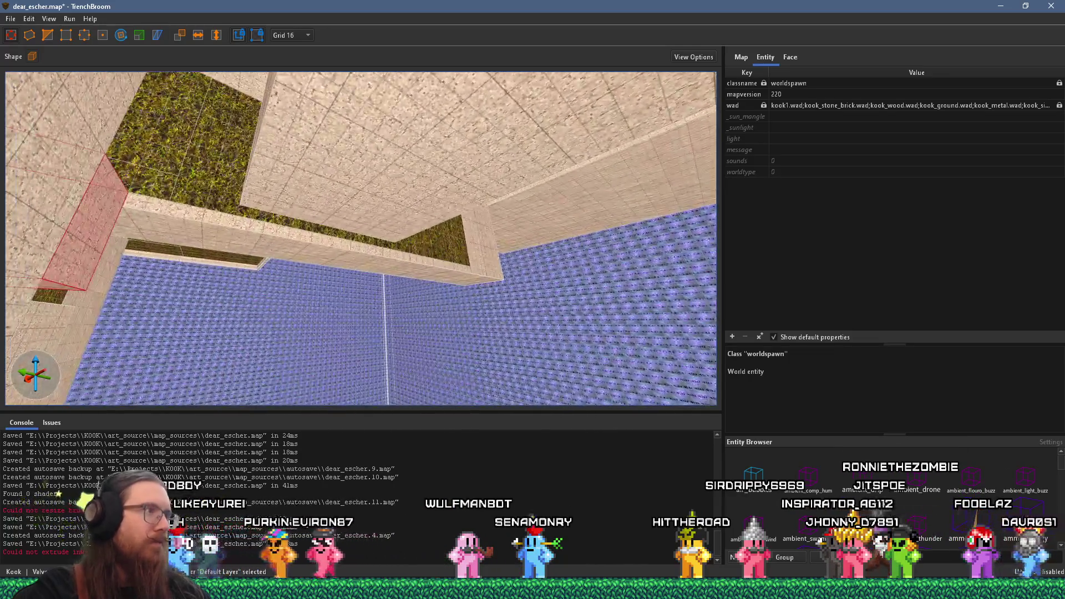
scroll(320, 294, down, 5)
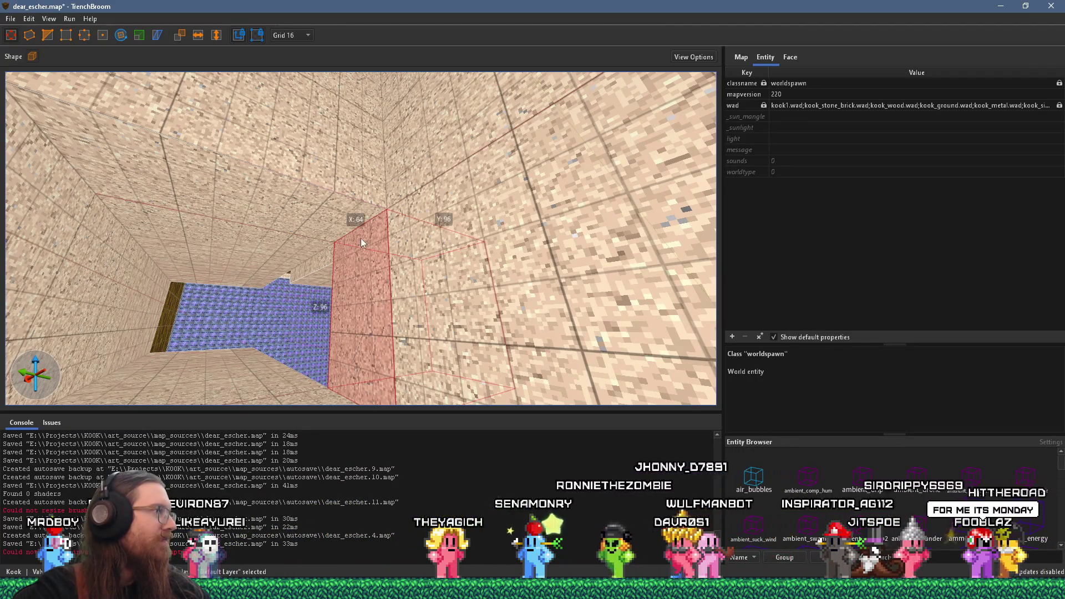
scroll(361, 237, down, 10)
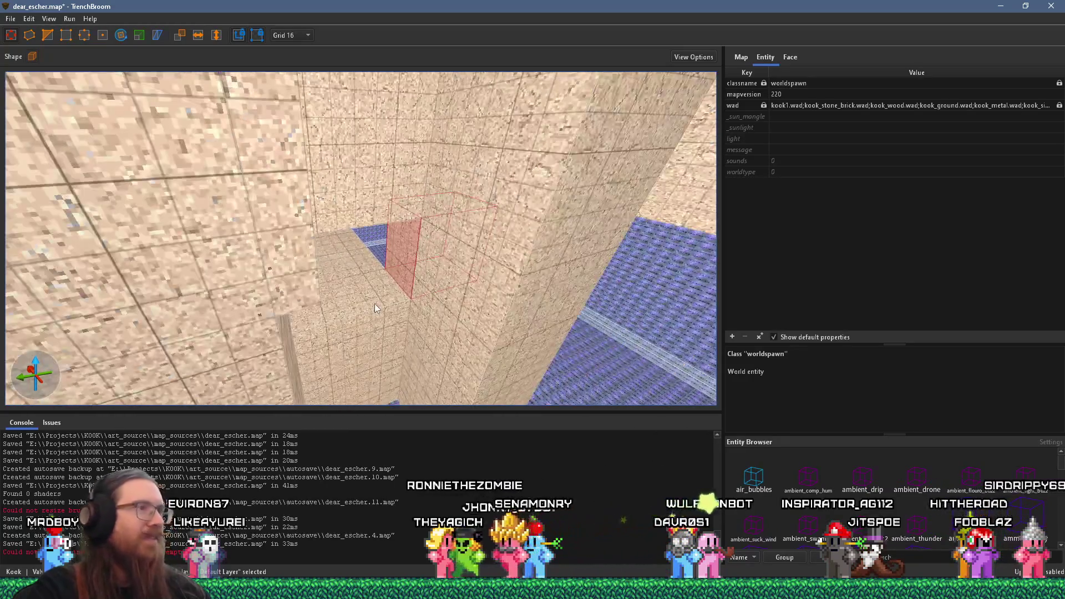
Deselect the red brush and look up into the room corner
key(Escape)
scroll(381, 284, down, 5)
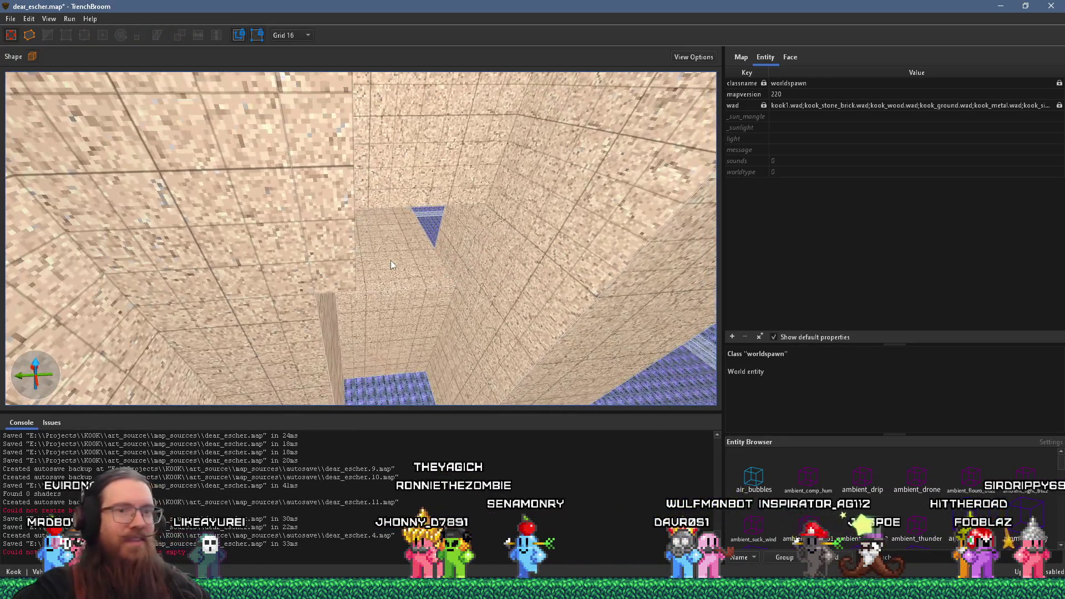
scroll(394, 269, down, 10)
mouse_move(357, 185)
mouse_down()
mouse_move(397, 168)
mouse_move(521, 172)
mouse_move(397, 171)
mouse_move(396, 239)
mouse_move(327, 144)
mouse_move(337, 121)
mouse_move(364, 265)
mouse_move(410, 215)
mouse_move(363, 327)
mouse_move(214, 255)
mouse_move(344, 245)
mouse_move(340, 236)
mouse_move(476, 211)
mouse_move(551, 378)
mouse_up()
Frame the red and blue staircases and select the red staircase
mouse_move(347, 231)
mouse_down()
mouse_move(306, 175)
mouse_move(325, 264)
mouse_move(387, 257)
mouse_move(352, 255)
mouse_move(383, 241)
mouse_up()
mouse_move(331, 325)
mouse_down()
mouse_move(208, 337)
mouse_move(259, 334)
mouse_move(305, 357)
mouse_up()
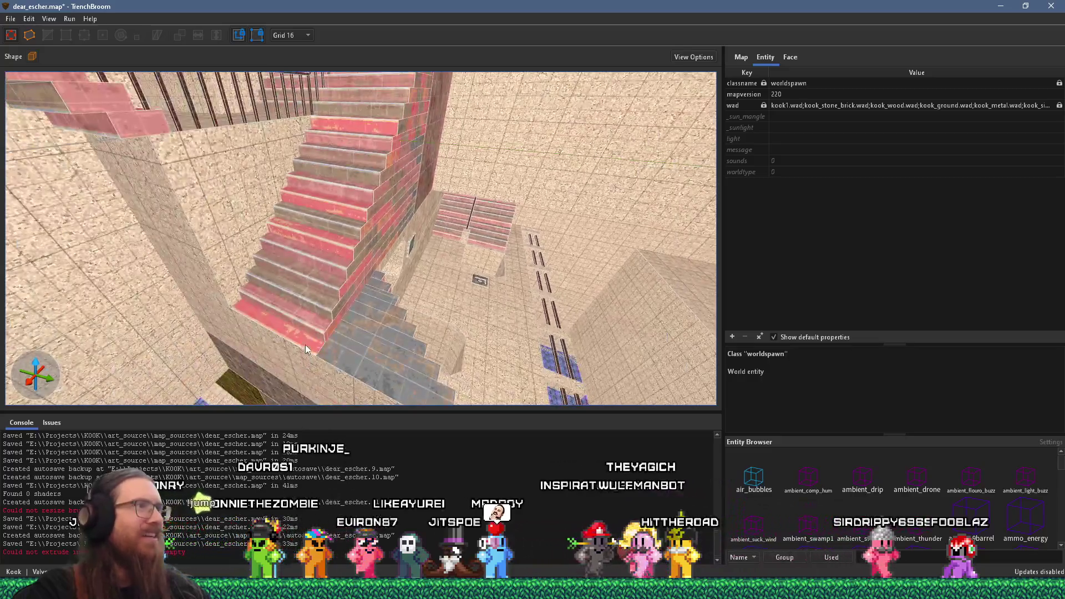
click(312, 247)
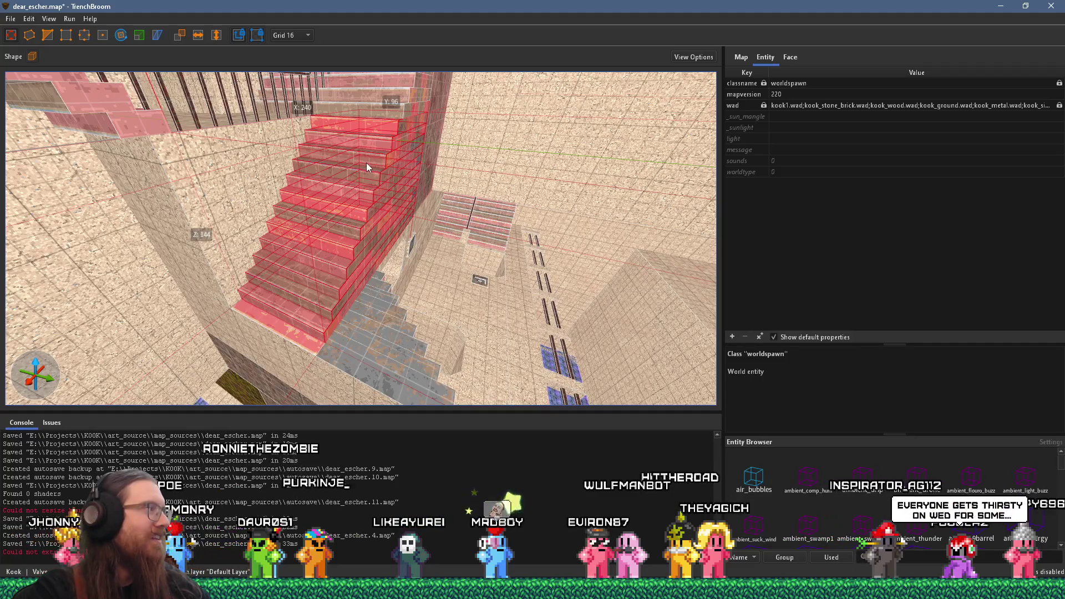
mouse_move(365, 164)
mouse_down()
mouse_move(319, 193)
mouse_move(277, 164)
mouse_move(298, 180)
mouse_move(202, 236)
mouse_move(267, 224)
mouse_move(245, 263)
mouse_move(245, 311)
mouse_move(307, 311)
mouse_move(318, 337)
mouse_move(360, 305)
mouse_move(387, 314)
mouse_move(258, 340)
mouse_move(212, 287)
mouse_move(222, 297)
mouse_move(233, 285)
mouse_move(289, 345)
mouse_move(403, 202)
mouse_move(325, 291)
mouse_move(320, 218)
mouse_move(307, 285)
mouse_move(286, 259)
mouse_up()
Rotate the red staircase to 265° and move it along X into place
click(120, 35)
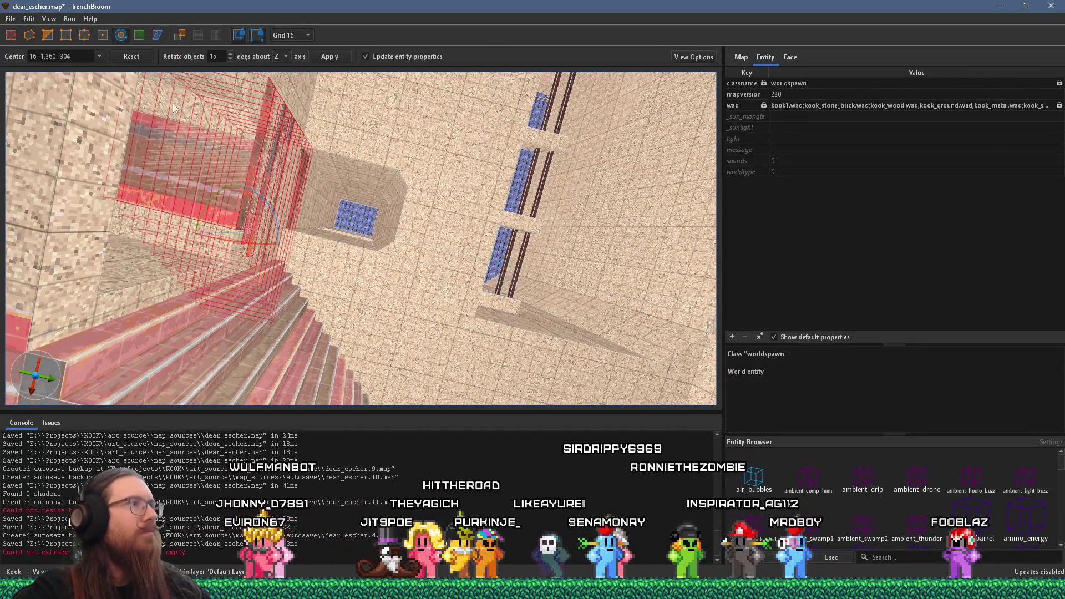
mouse_move(274, 212)
mouse_down()
mouse_move(181, 335)
mouse_move(45, 305)
mouse_move(131, 316)
mouse_up()
mouse_move(274, 239)
mouse_down()
mouse_move(348, 255)
mouse_move(423, 241)
mouse_move(391, 258)
mouse_move(447, 248)
mouse_move(424, 262)
mouse_move(438, 255)
mouse_up()
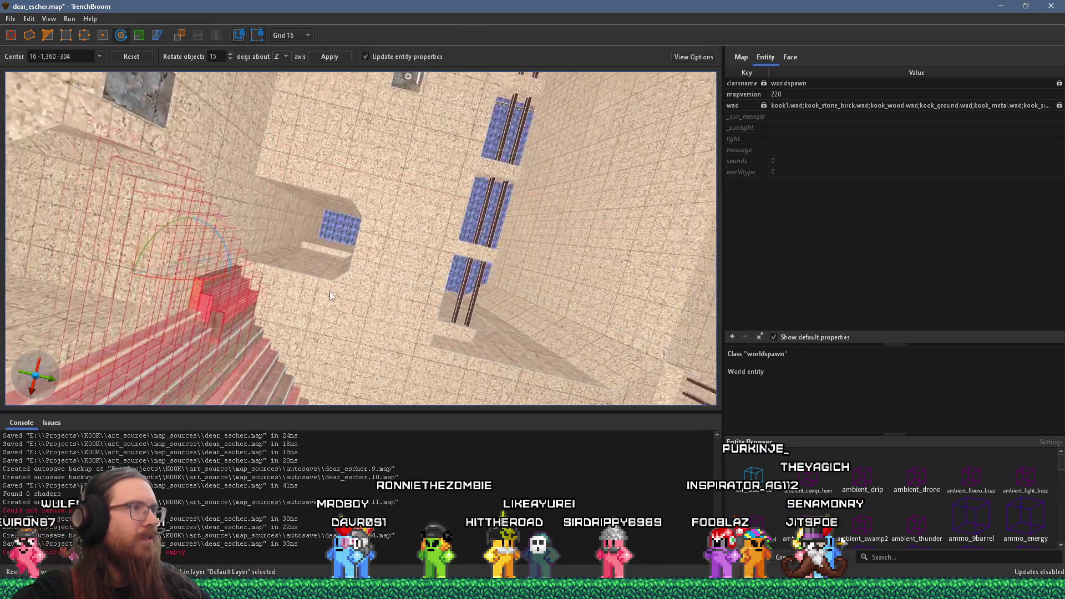
mouse_move(248, 273)
mouse_down()
mouse_move(241, 162)
mouse_move(276, 85)
mouse_up()
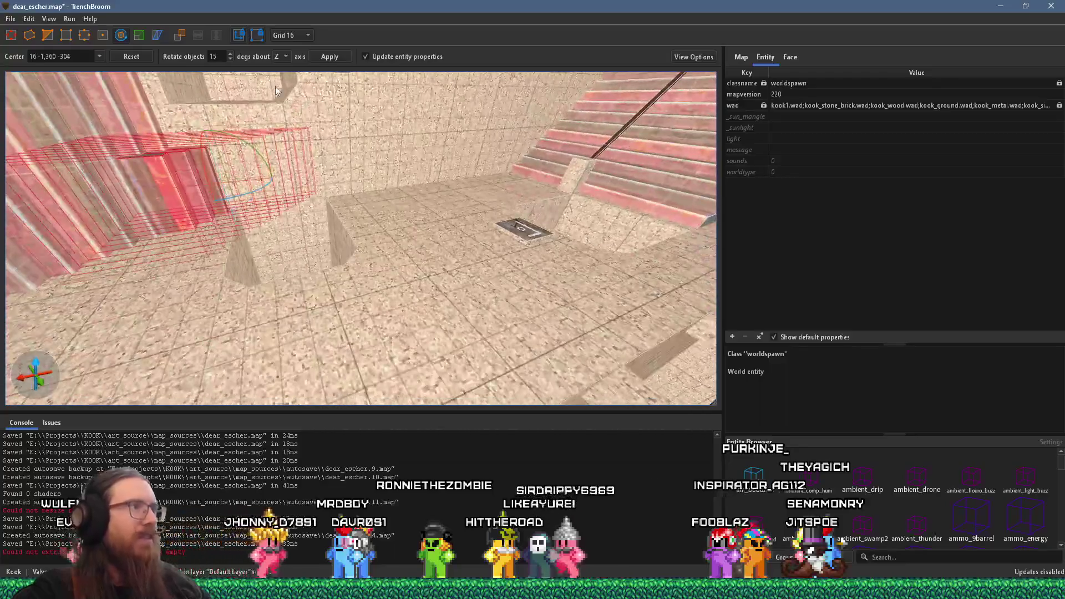
mouse_move(273, 150)
mouse_down()
mouse_move(285, 186)
mouse_move(289, 171)
mouse_up()
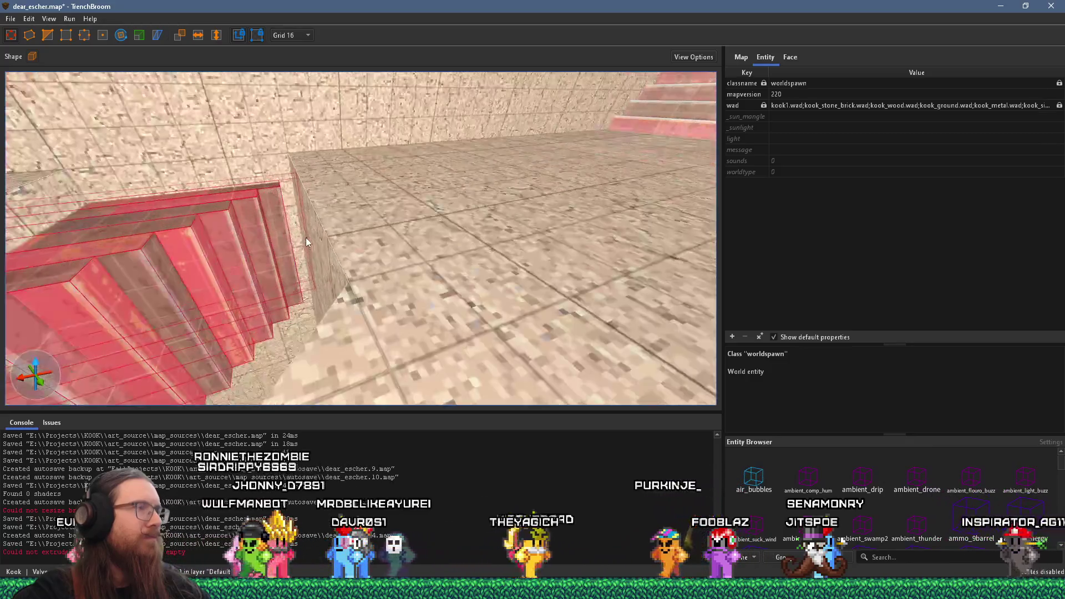
Pull the red stair brushes' ends back 16 units so they stop at the tunnel wall
scroll(304, 241, up, 10)
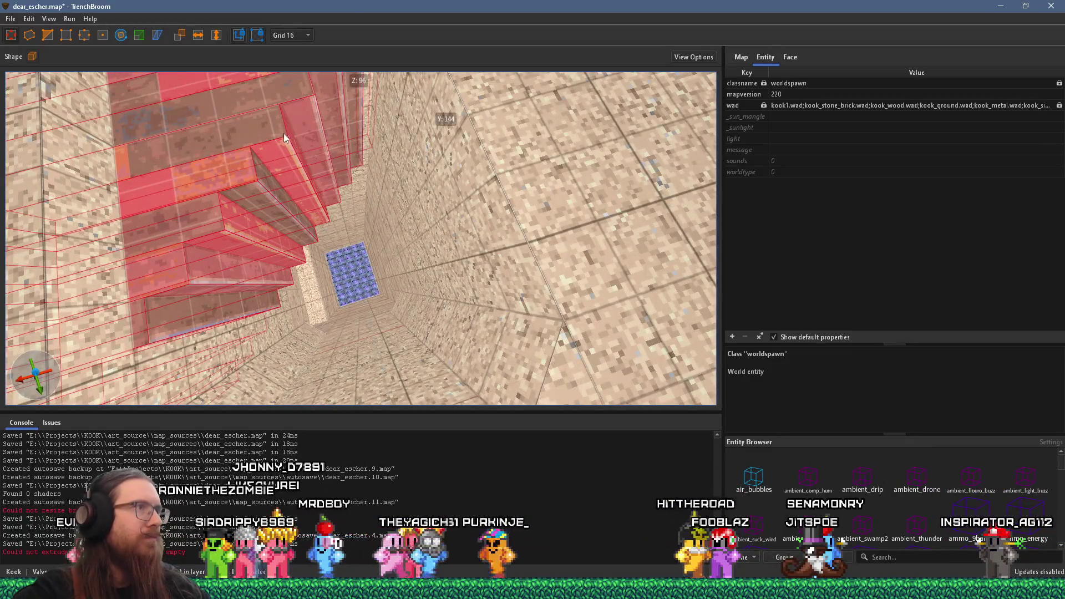
scroll(284, 133, down, 8)
scroll(338, 212, down, 10)
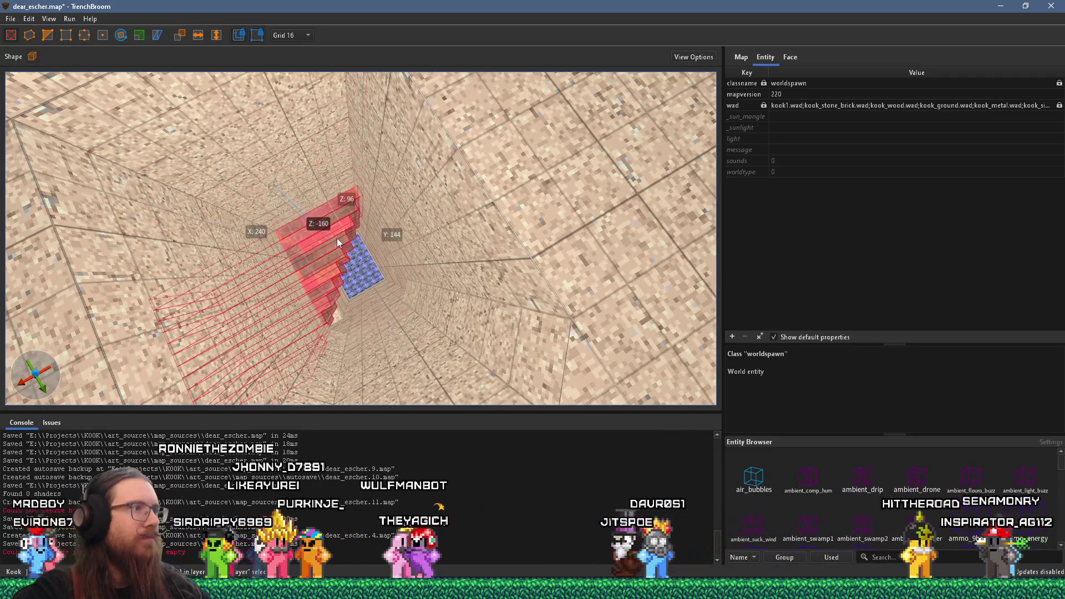
scroll(338, 249, up, 8)
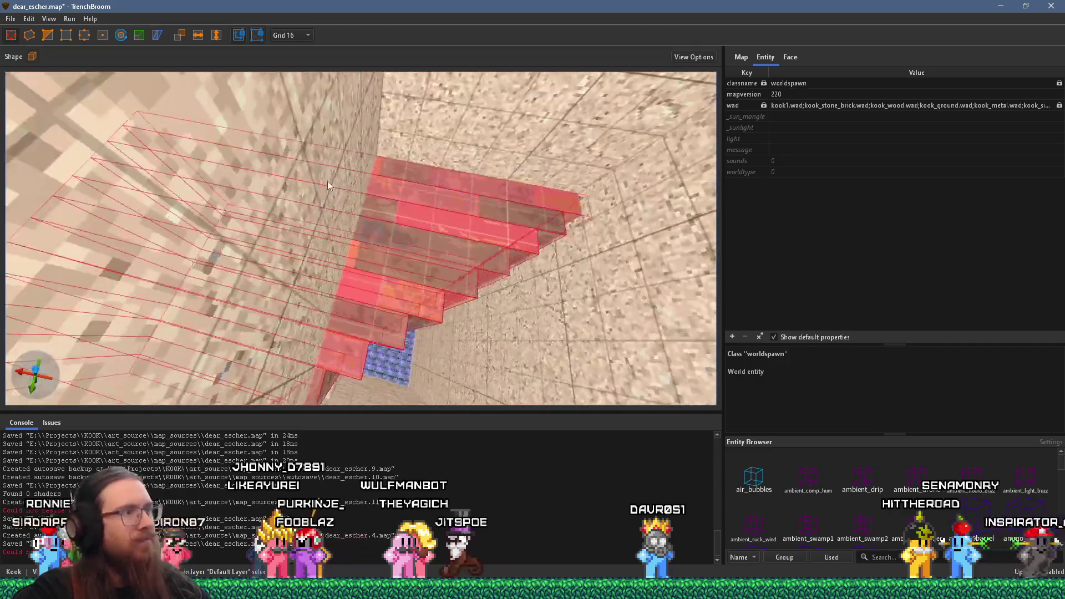
mouse_move(312, 107)
mouse_down()
mouse_move(294, 66)
mouse_move(313, 36)
mouse_up()
scroll(373, 198, up, 3)
mouse_move(374, 198)
mouse_down()
mouse_move(392, 161)
mouse_move(419, 220)
mouse_move(418, 283)
mouse_move(497, 261)
mouse_move(451, 238)
mouse_move(281, 196)
mouse_up()
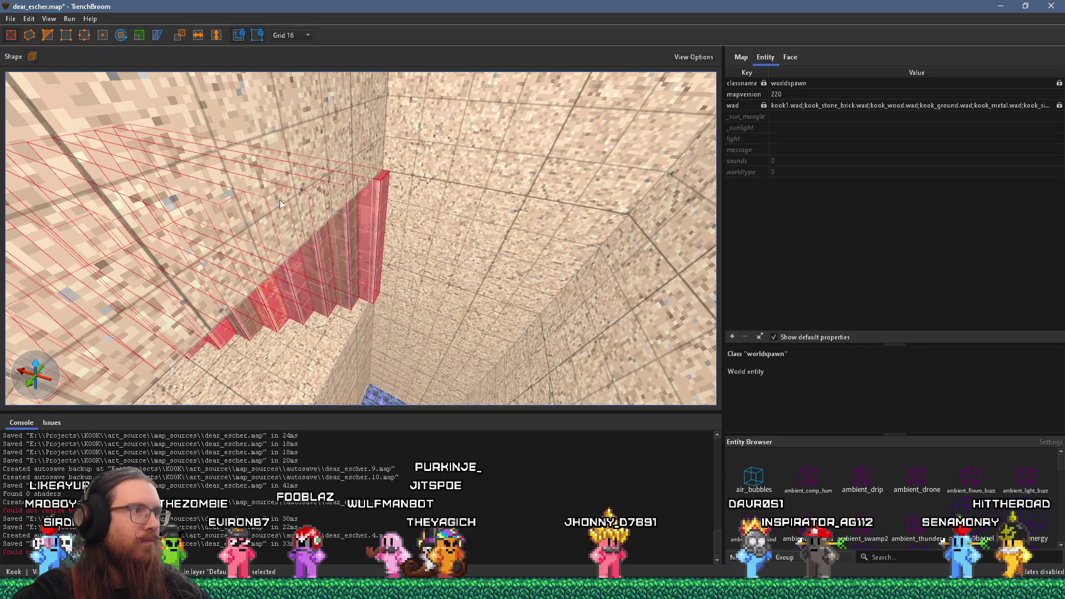
scroll(305, 228, up, 4)
mouse_move(272, 223)
mouse_down()
mouse_move(315, 231)
mouse_move(302, 244)
mouse_move(304, 213)
mouse_move(337, 178)
mouse_move(383, 183)
mouse_move(293, 158)
mouse_move(405, 152)
mouse_move(421, 176)
mouse_move(319, 169)
mouse_move(238, 255)
mouse_move(192, 99)
mouse_move(266, 201)
mouse_move(204, 212)
mouse_move(276, 236)
mouse_move(302, 219)
mouse_move(338, 238)
mouse_move(337, 257)
mouse_move(247, 242)
mouse_move(369, 245)
mouse_move(325, 244)
mouse_move(332, 267)
mouse_move(351, 218)
mouse_up()
Fly along the corridor beside the steps to check the whole stair row
key(w)
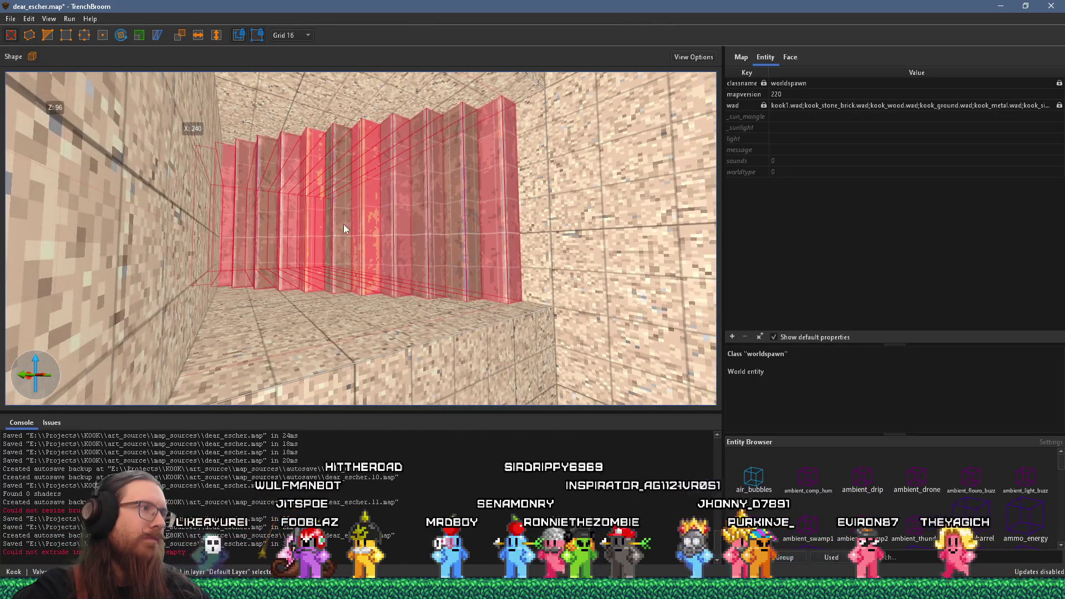
mouse_move(260, 254)
mouse_down()
mouse_move(321, 259)
mouse_move(284, 269)
mouse_up()
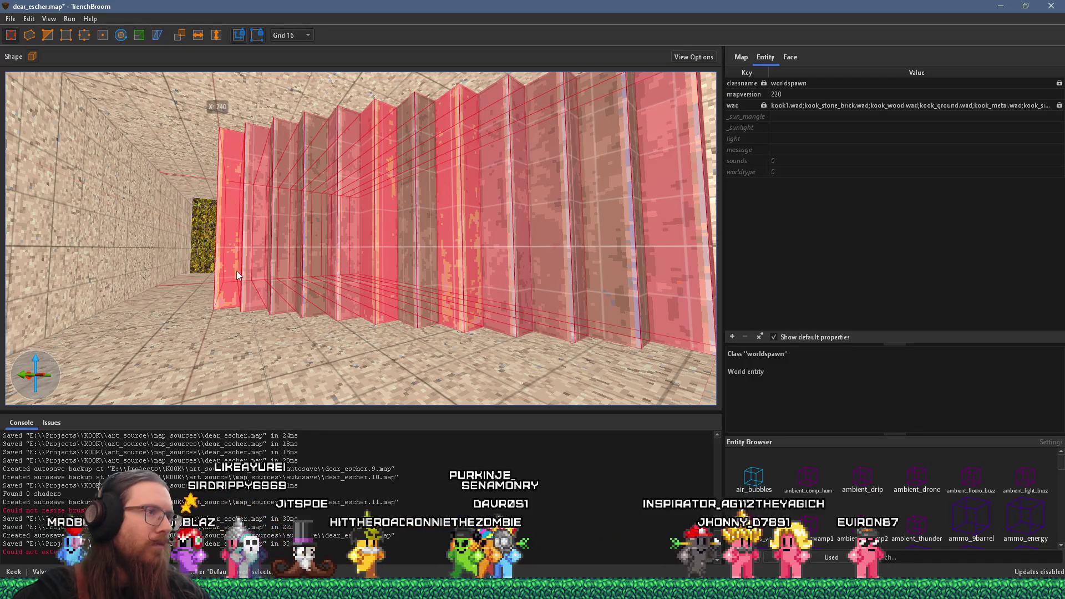
mouse_move(447, 255)
mouse_down()
mouse_move(404, 252)
mouse_move(513, 255)
mouse_move(453, 272)
mouse_up()
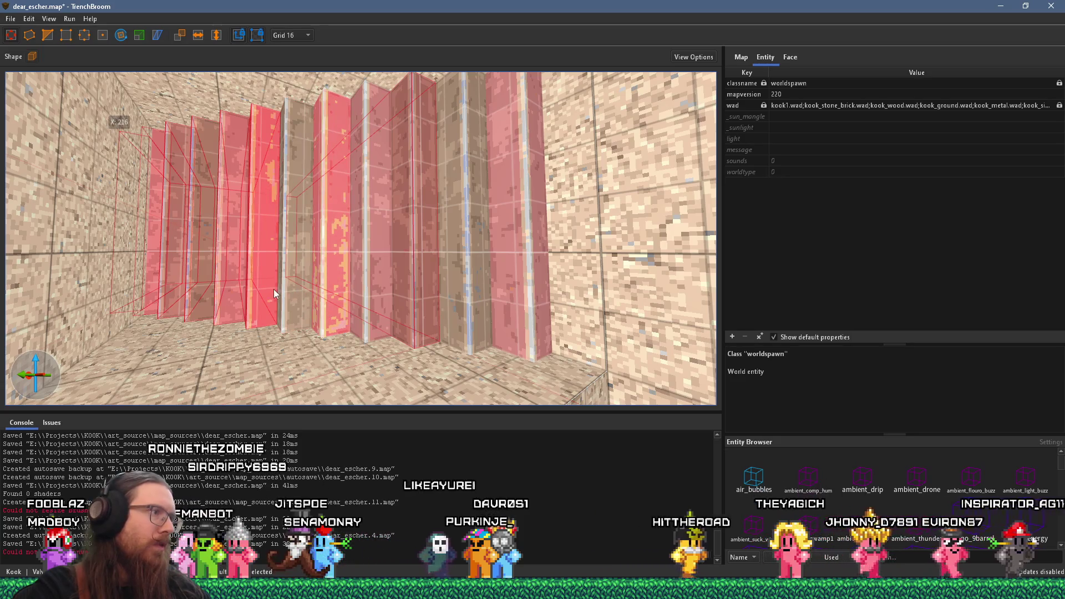
mouse_move(234, 292)
mouse_down()
mouse_move(301, 282)
mouse_move(373, 289)
mouse_move(422, 270)
mouse_move(379, 294)
mouse_move(433, 278)
mouse_move(392, 309)
mouse_move(347, 316)
mouse_up()
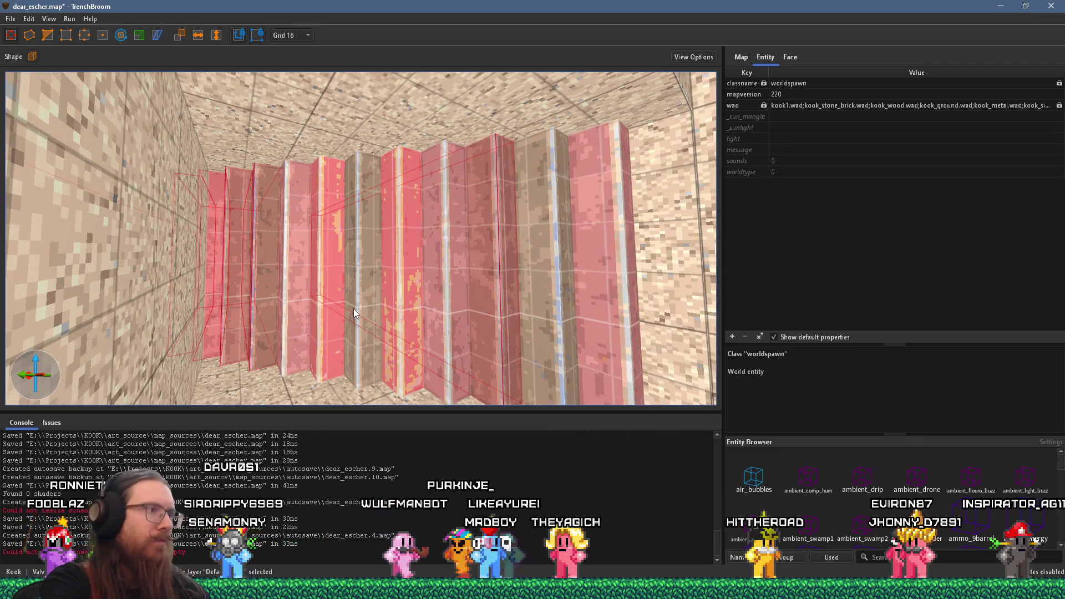
Delete the selected stair brushes
key(Delete)
key(ctrl+z)
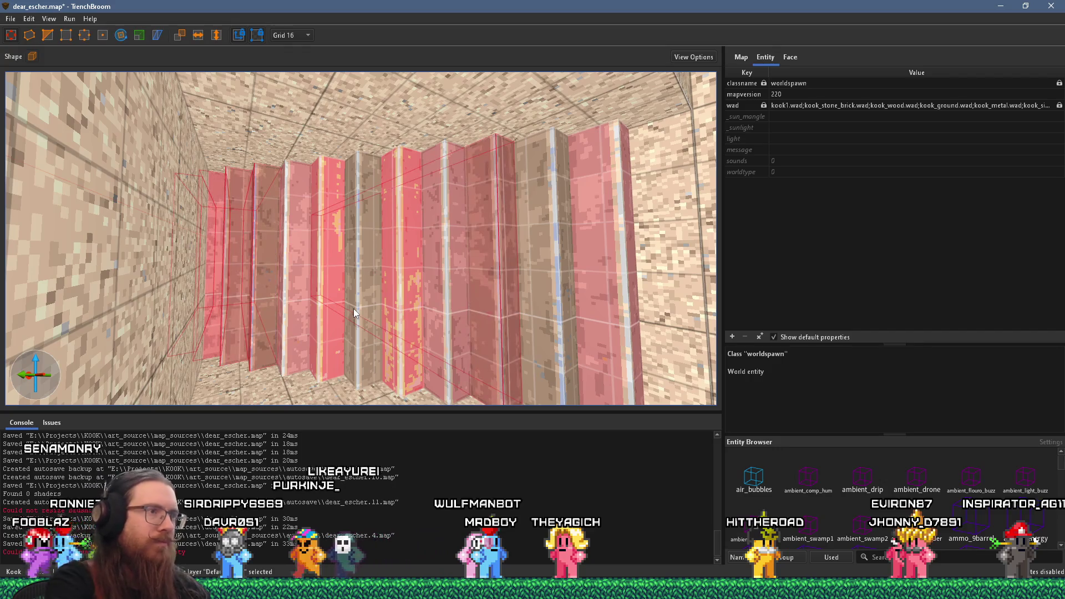
key(Delete)
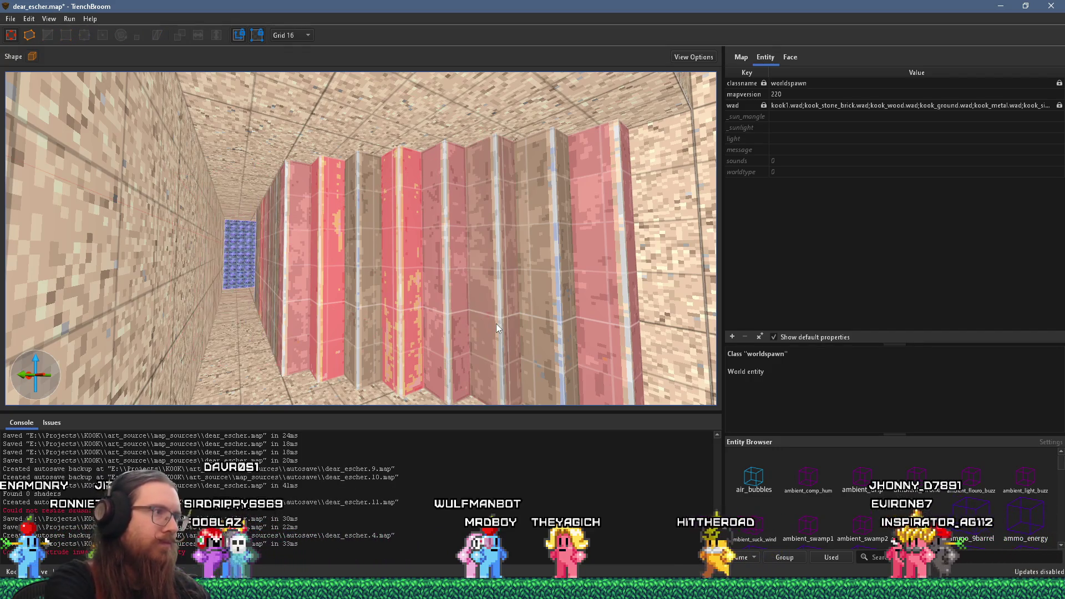
scroll(484, 330, down, 5)
Select the row of pink stair brushes and view them from above
drag(412, 324, 318, 332)
mouse_move(221, 309)
mouse_down()
mouse_move(349, 318)
mouse_move(268, 313)
mouse_up()
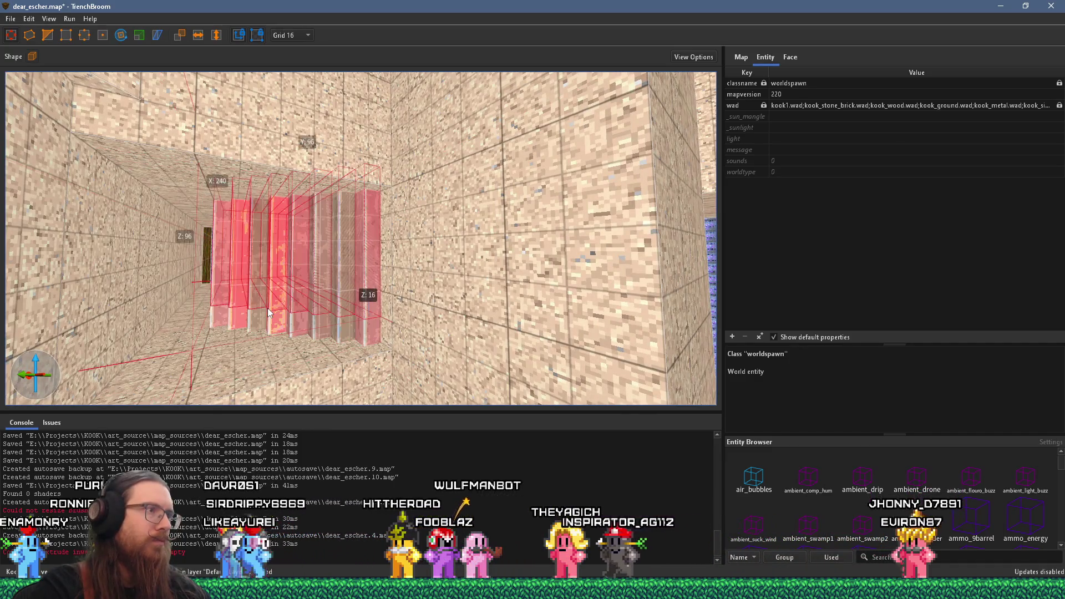
scroll(328, 267, up, 5)
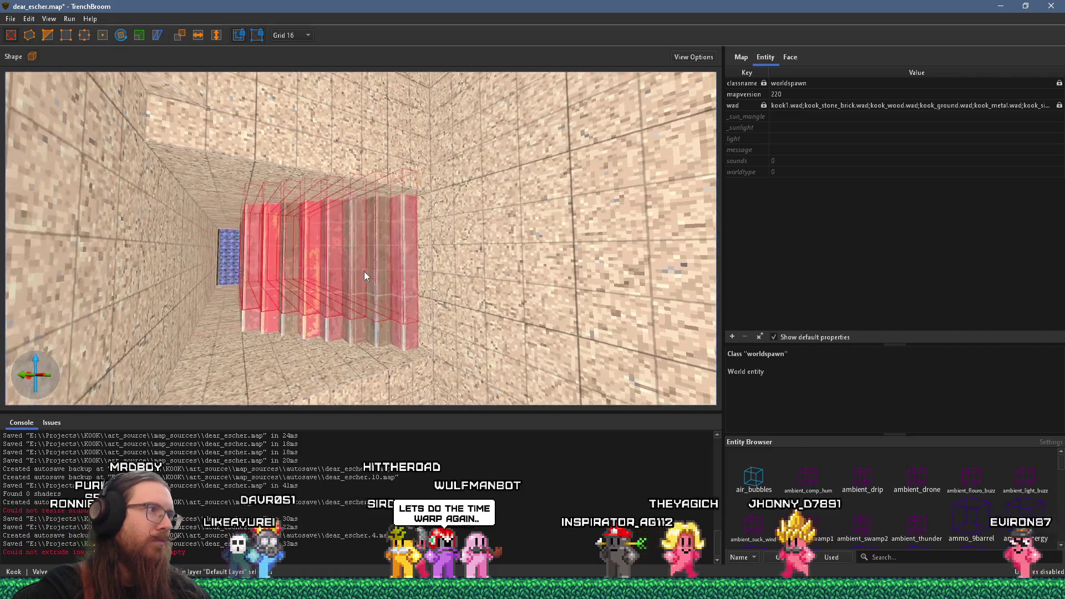
scroll(383, 335, down, 3)
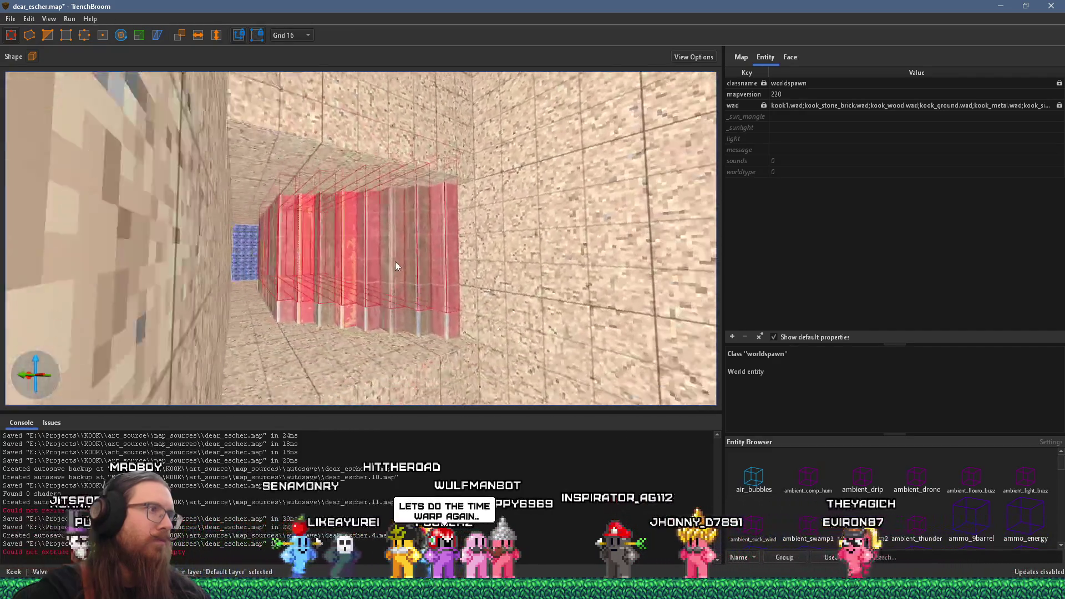
scroll(354, 277, down, 2)
mouse_move(364, 231)
mouse_down()
mouse_move(383, 274)
mouse_move(351, 262)
mouse_move(344, 282)
mouse_move(375, 289)
mouse_move(287, 301)
mouse_move(347, 303)
mouse_move(301, 323)
mouse_move(192, 306)
mouse_up()
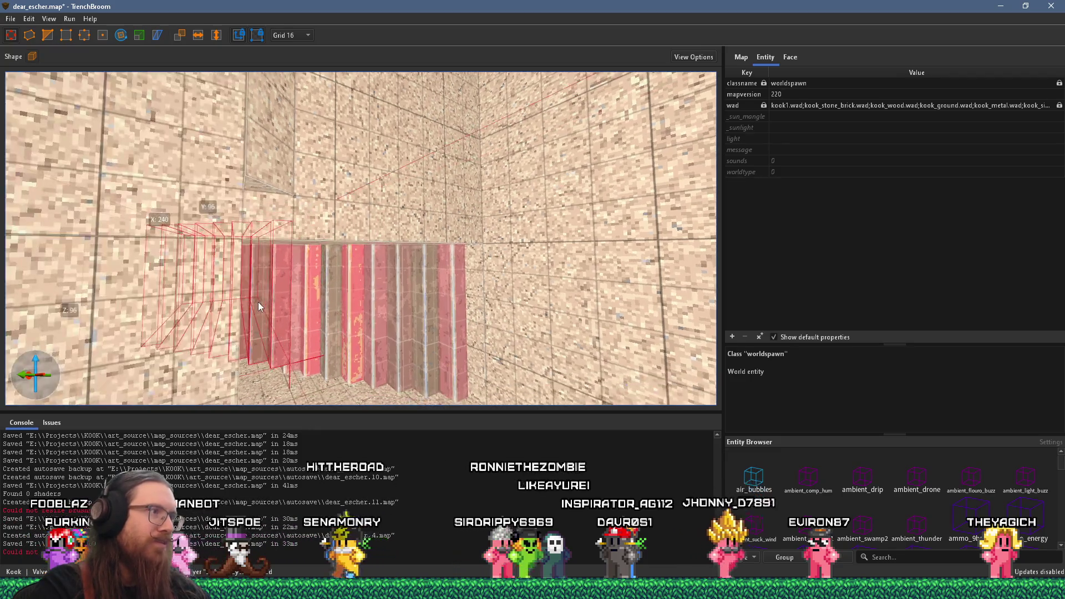
scroll(292, 287, up, 6)
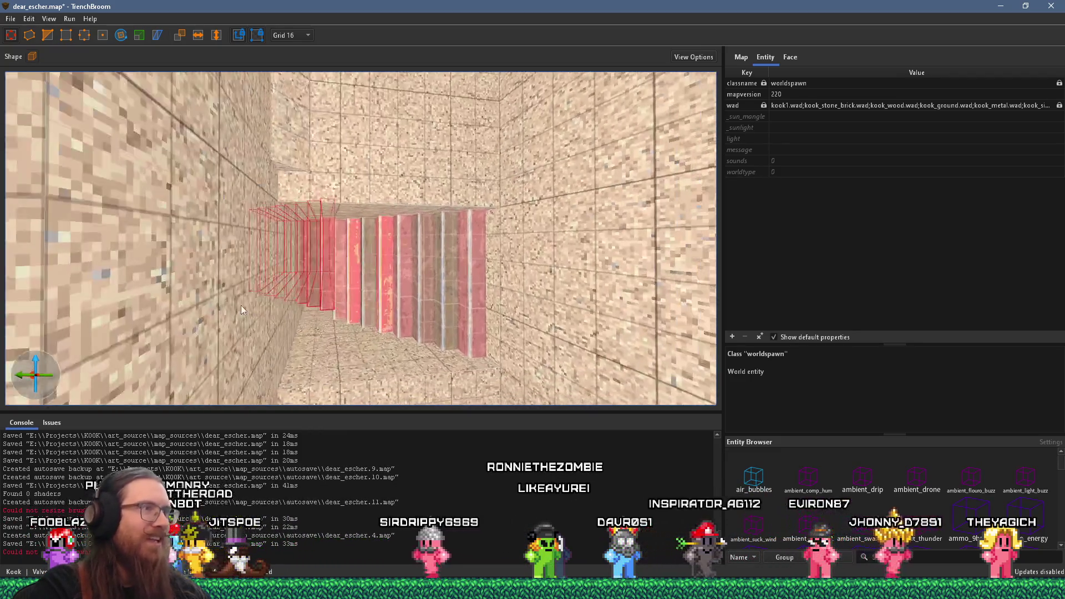
Rotate the selected stair brushes so the flight lines up inside the corridor
click(121, 35)
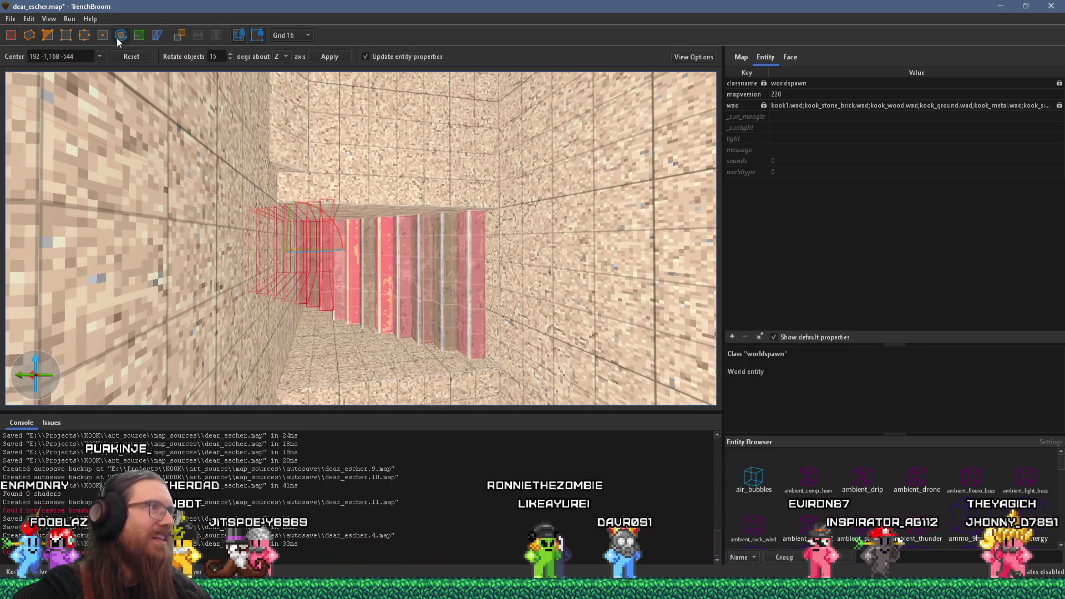
scroll(231, 163, up, 3)
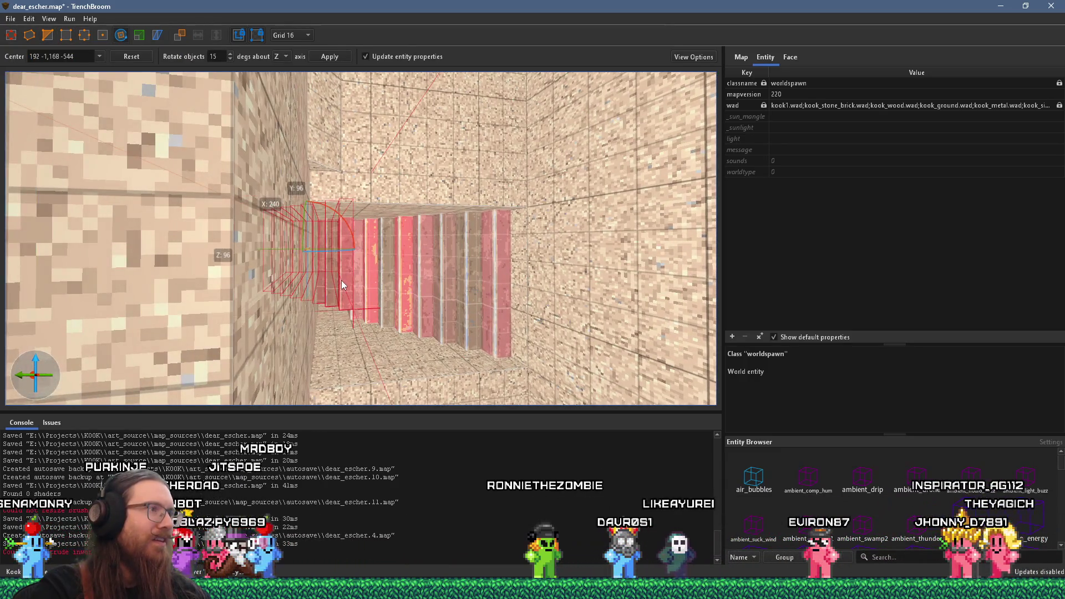
scroll(341, 281, down, 5)
scroll(505, 254, up, 5)
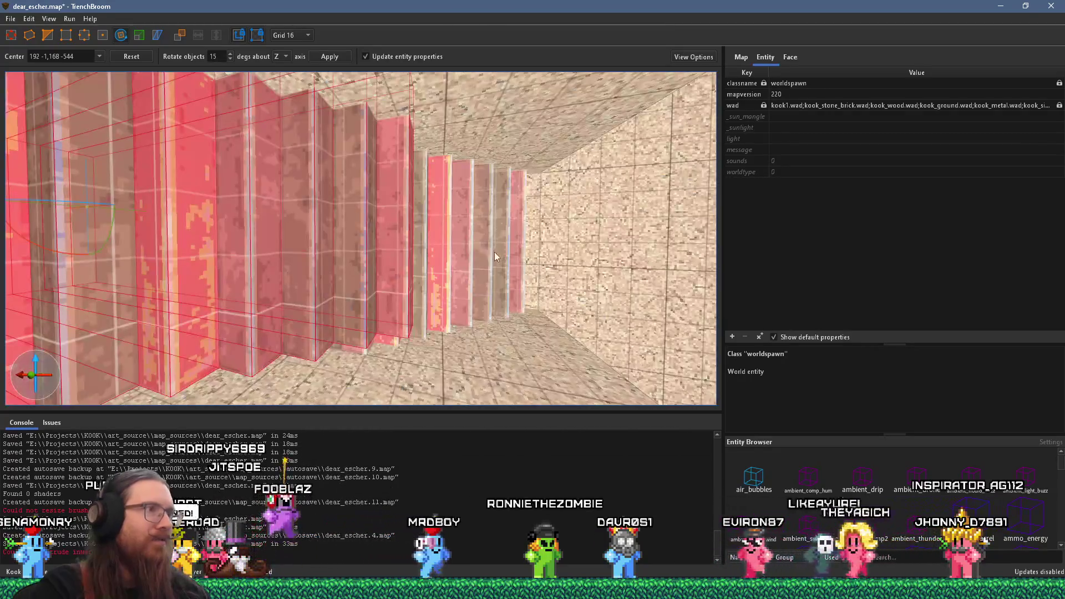
scroll(472, 244, down, 4)
scroll(453, 238, up, 4)
key(r)
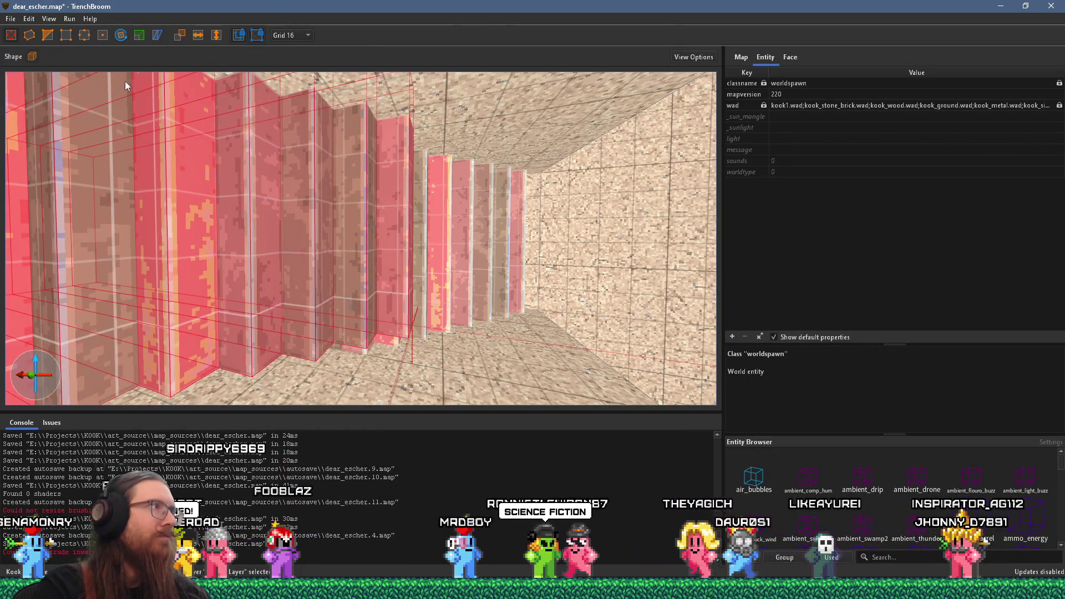
scroll(289, 167, up, 8)
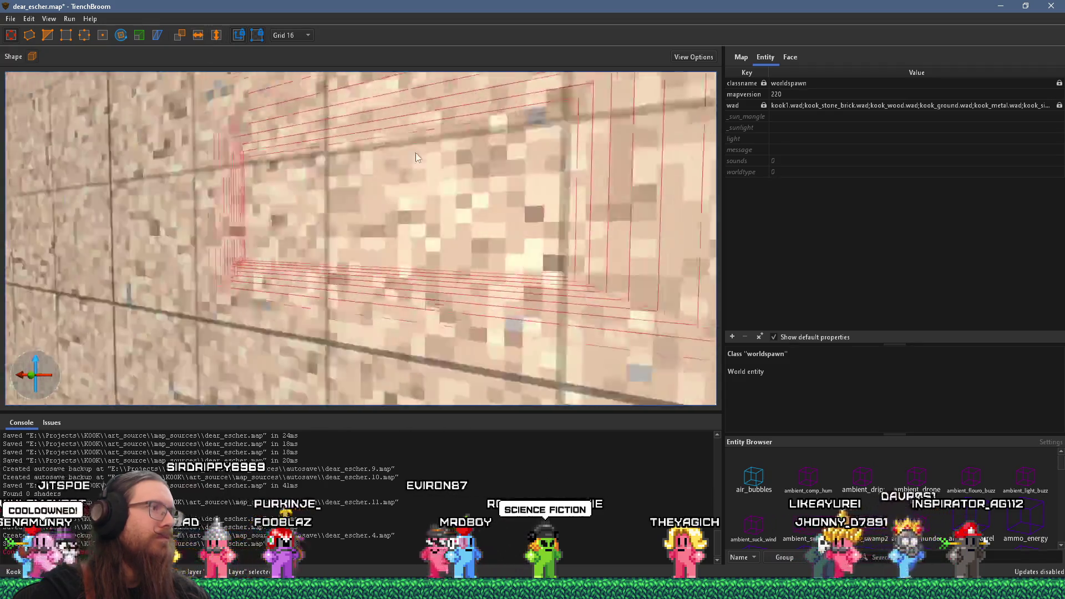
scroll(275, 192, down, 6)
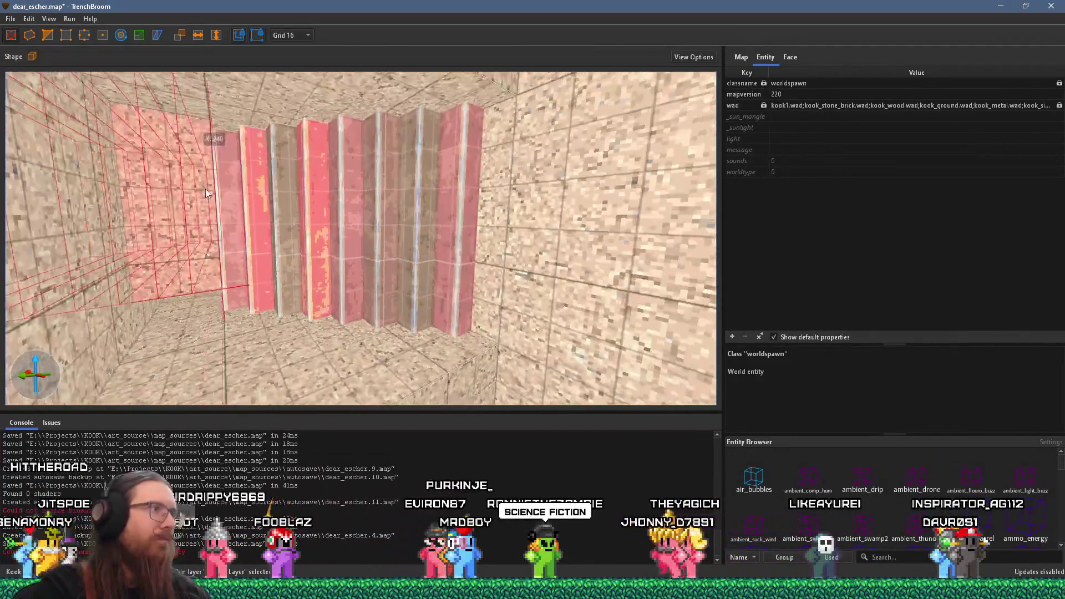
mouse_move(215, 177)
mouse_down()
mouse_move(203, 184)
mouse_move(251, 122)
mouse_move(285, 115)
mouse_move(176, 168)
mouse_move(157, 231)
mouse_move(174, 193)
mouse_move(165, 227)
mouse_move(197, 179)
mouse_move(301, 171)
mouse_move(192, 188)
mouse_move(254, 241)
mouse_move(319, 217)
mouse_move(260, 191)
mouse_move(278, 203)
mouse_move(254, 215)
mouse_move(554, 155)
mouse_move(807, 128)
mouse_up()
Trim the stair brush back toward the tunnel wall
mouse_move(515, 219)
mouse_down()
mouse_move(685, 183)
mouse_move(508, 211)
mouse_up()
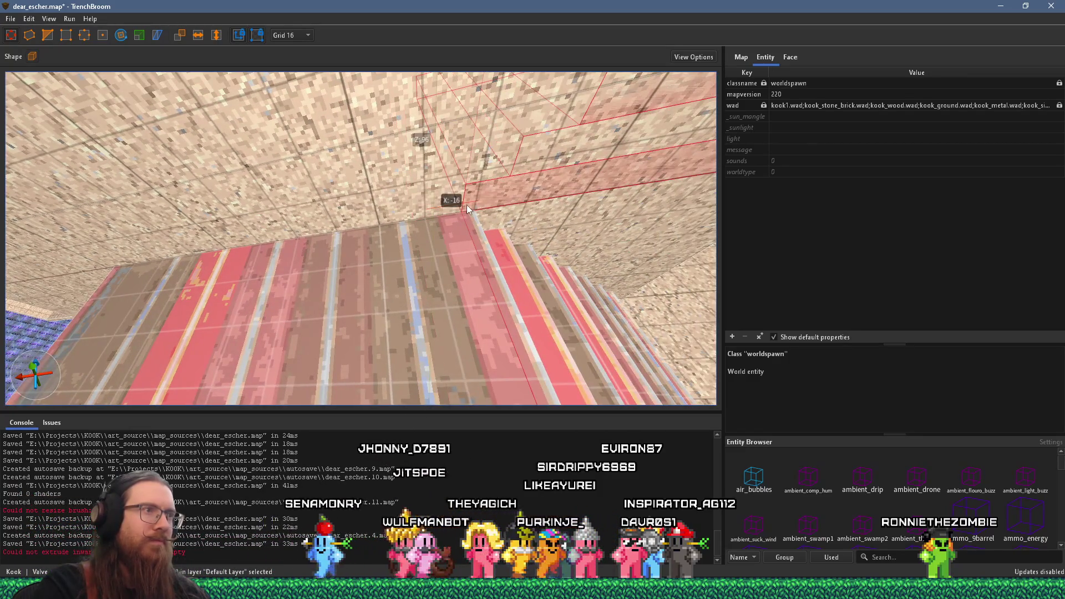
key(d)
key(d)
key(d)
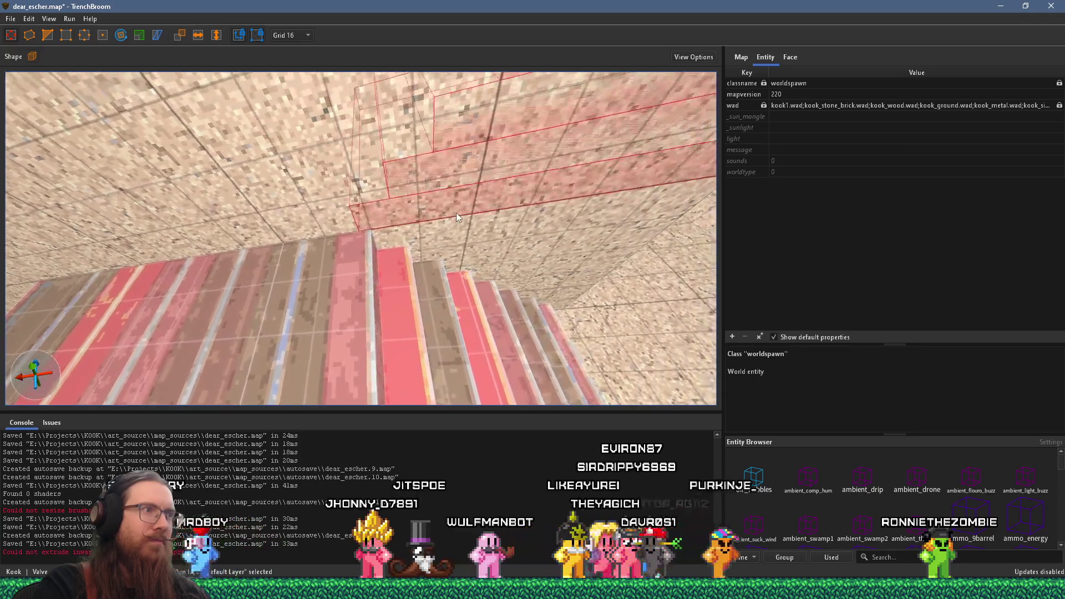
mouse_move(394, 240)
mouse_down()
mouse_move(384, 239)
mouse_move(345, 310)
mouse_move(305, 321)
mouse_move(369, 254)
mouse_move(463, 103)
mouse_move(571, 114)
mouse_move(598, 49)
mouse_move(458, 158)
mouse_move(338, 175)
mouse_move(218, 283)
mouse_move(229, 307)
mouse_move(219, 348)
mouse_move(427, 172)
mouse_up()
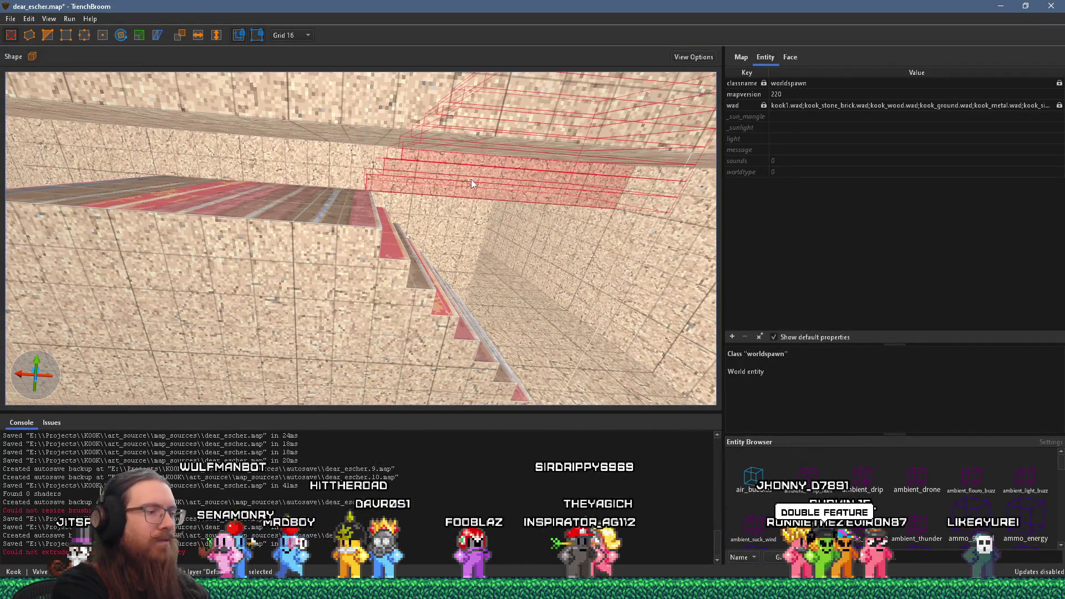
Extend the stacked stair brushes down until they meet the tunnel wall
key(ctrl+z)
key(ctrl+z)
key(ctrl+z)
key(ctrl+shift+z)
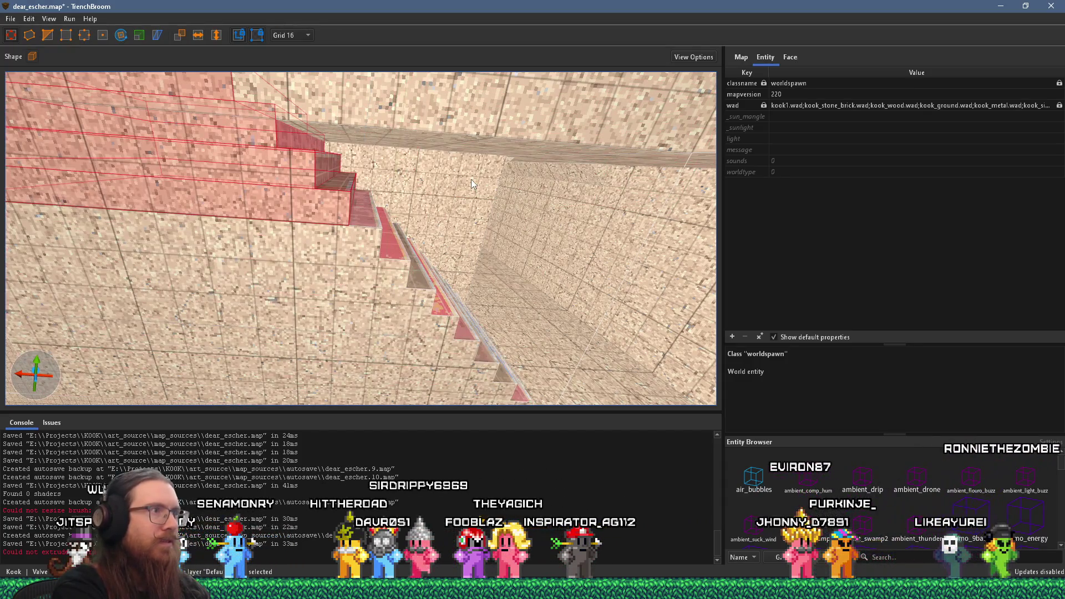
mouse_move(391, 77)
mouse_down()
mouse_move(449, 169)
mouse_move(456, 149)
mouse_up()
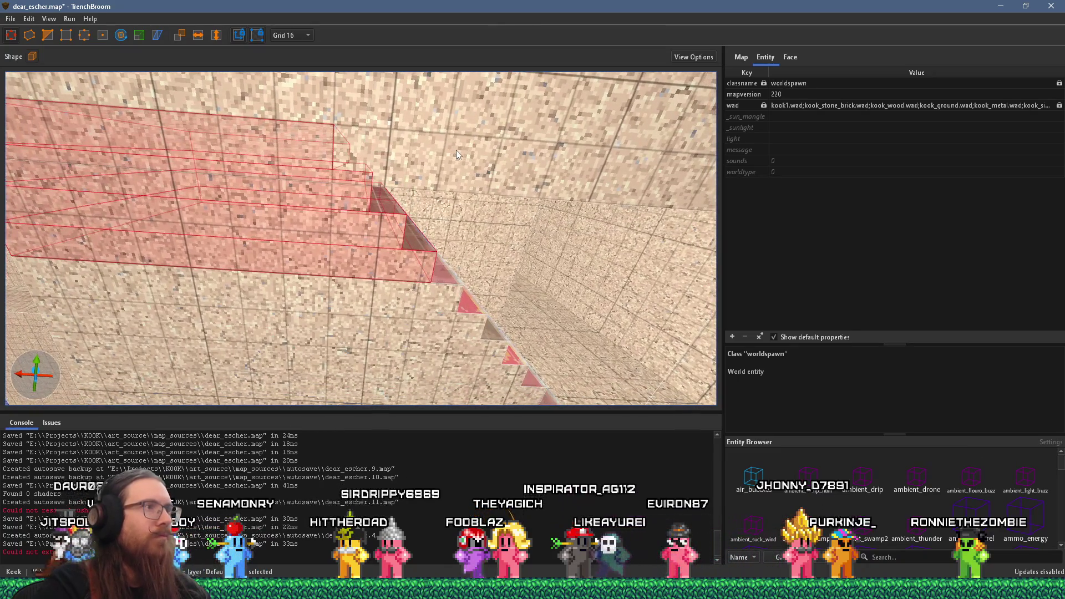
mouse_move(438, 196)
mouse_down()
mouse_move(407, 184)
mouse_move(385, 155)
mouse_move(368, 166)
mouse_up()
drag(299, 207, 460, 383)
mouse_move(460, 327)
mouse_down()
mouse_move(437, 340)
mouse_move(364, 295)
mouse_move(284, 105)
mouse_move(242, 144)
mouse_move(238, 133)
mouse_up()
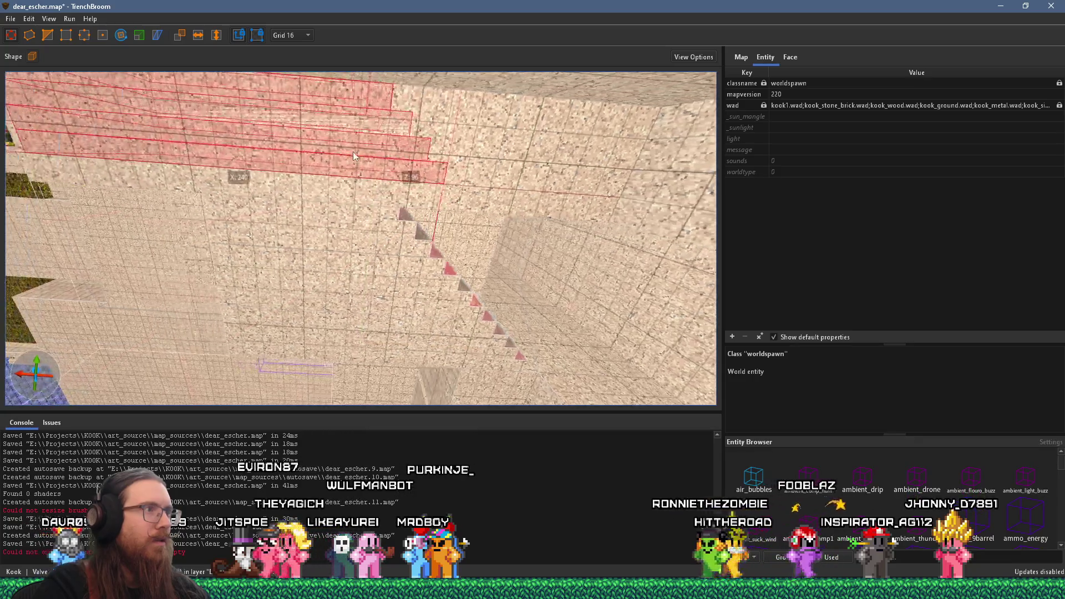
right_click(325, 202)
Group the selected stair brushes under the name 'stairs'
click(371, 212)
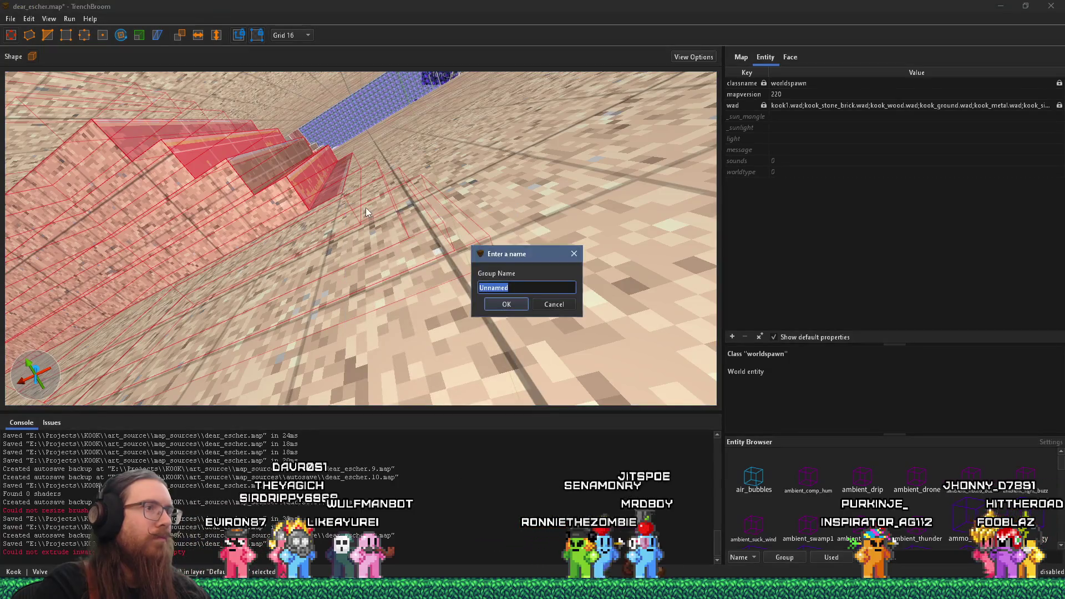
text(irs)
key(Return)
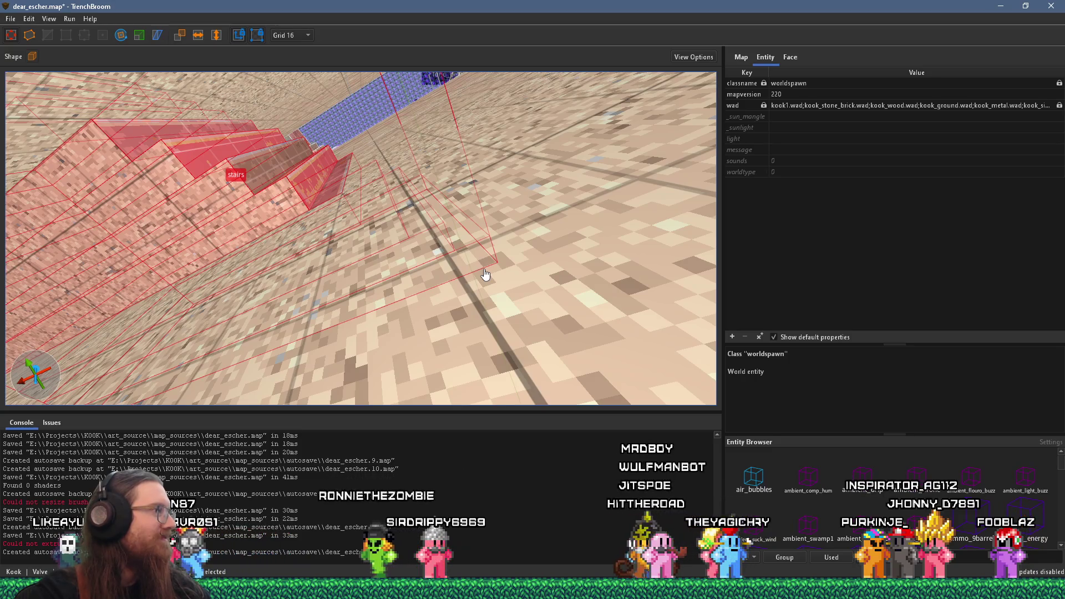
Move the selected block up the wall, then nudge it slightly back down
scroll(485, 274, up, 3)
scroll(490, 293, down, 10)
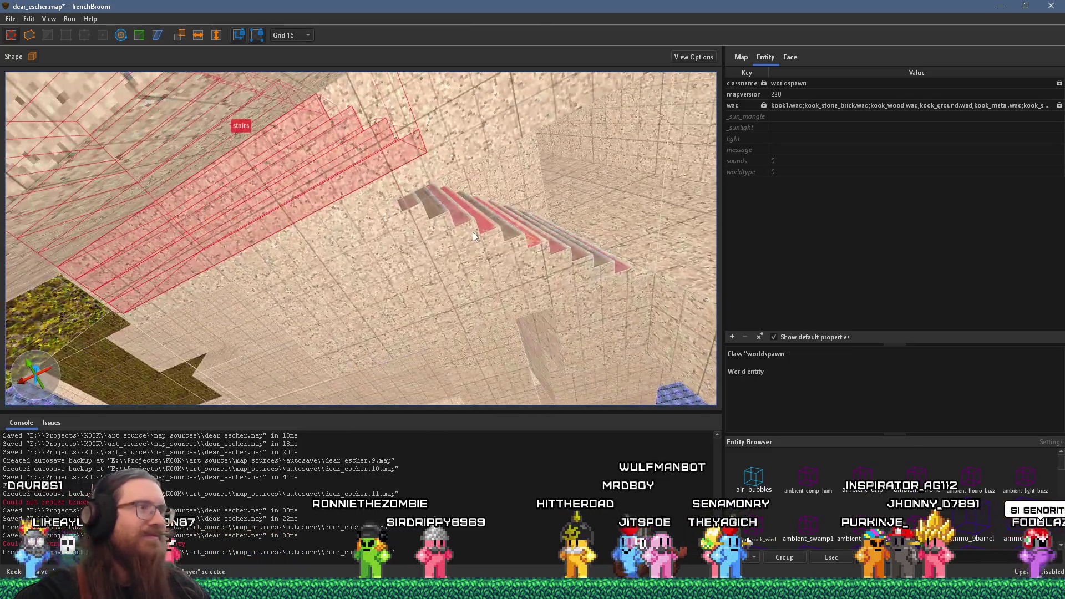
scroll(192, 105, up, 5)
scroll(248, 174, down, 3)
key(r)
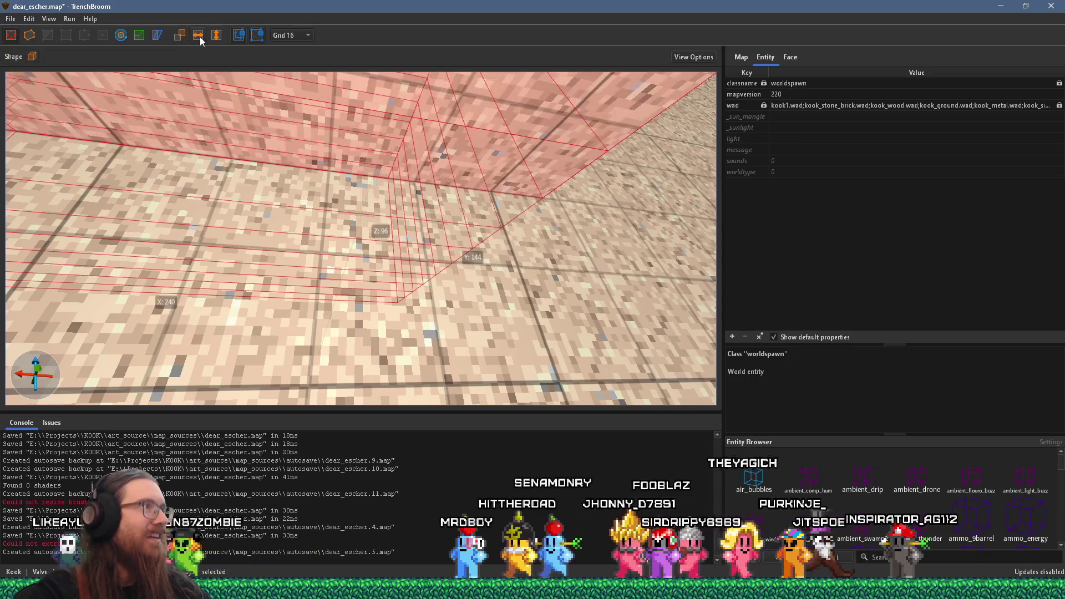
scroll(265, 157, down, 10)
scroll(277, 189, up, 10)
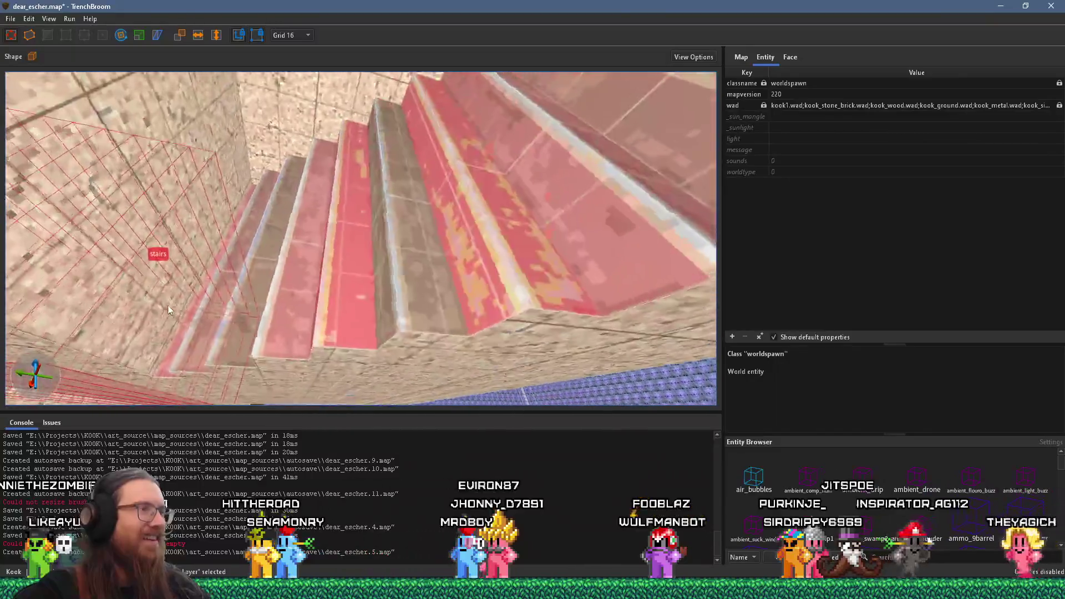
scroll(198, 282, up, 10)
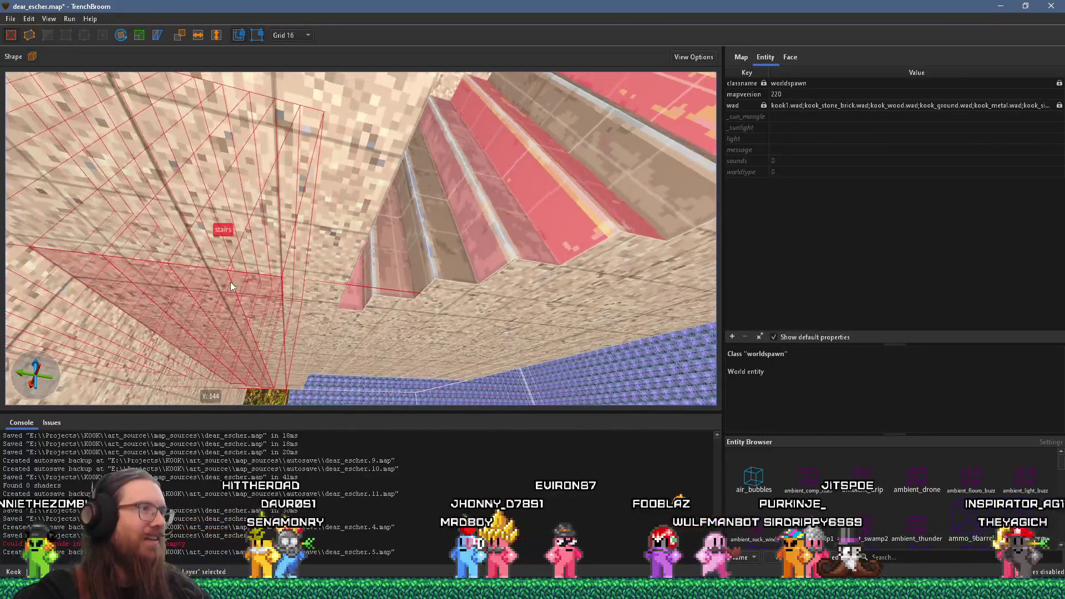
scroll(231, 281, up, 5)
scroll(236, 276, up, 10)
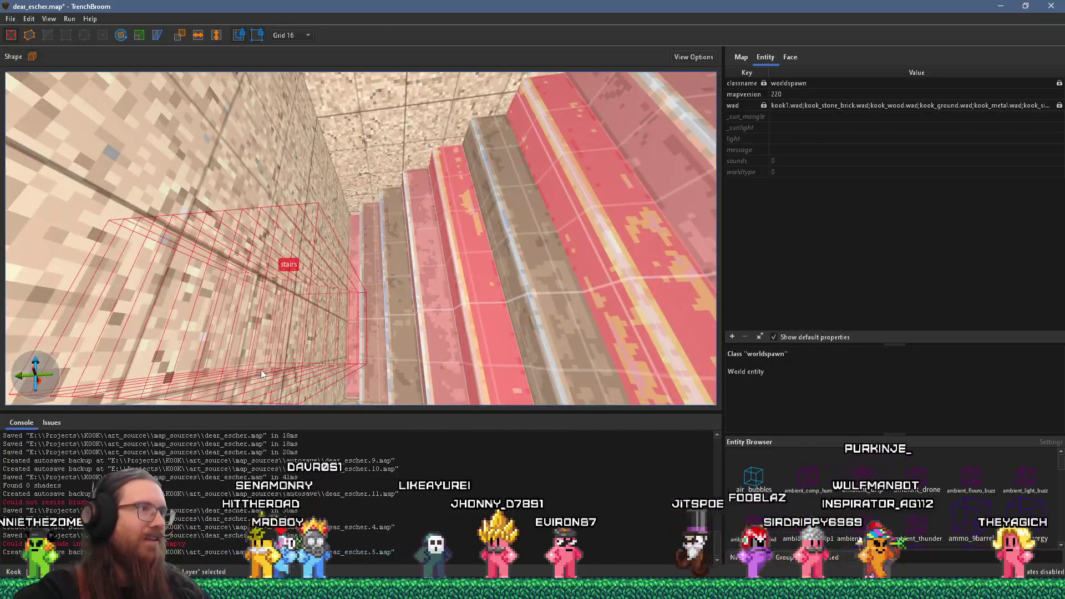
drag(262, 373, 290, 179)
scroll(292, 160, up, 8)
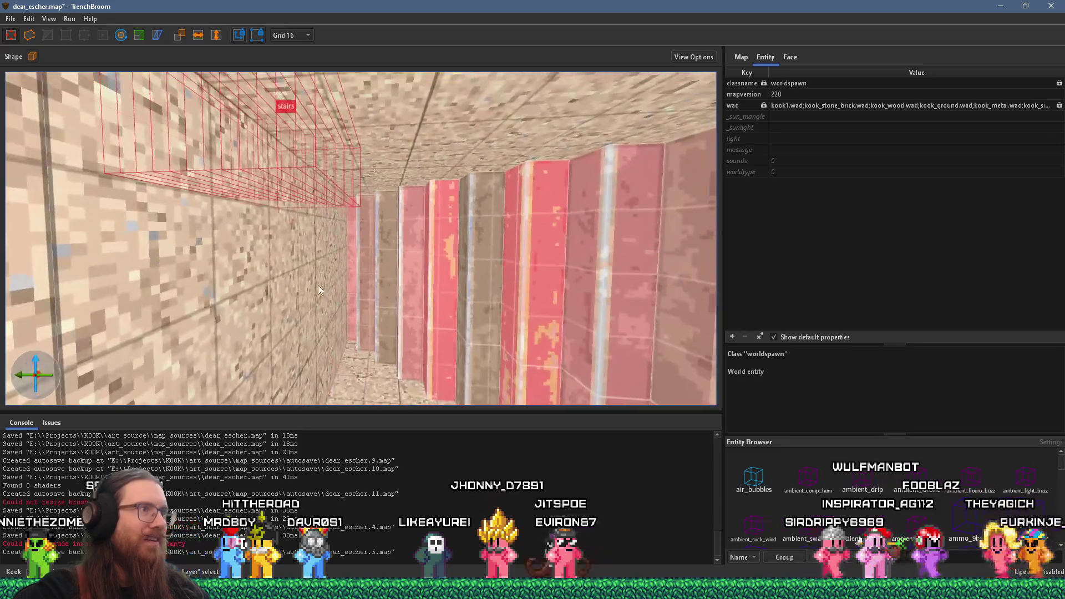
scroll(334, 305, down, 2)
drag(319, 165, 321, 198)
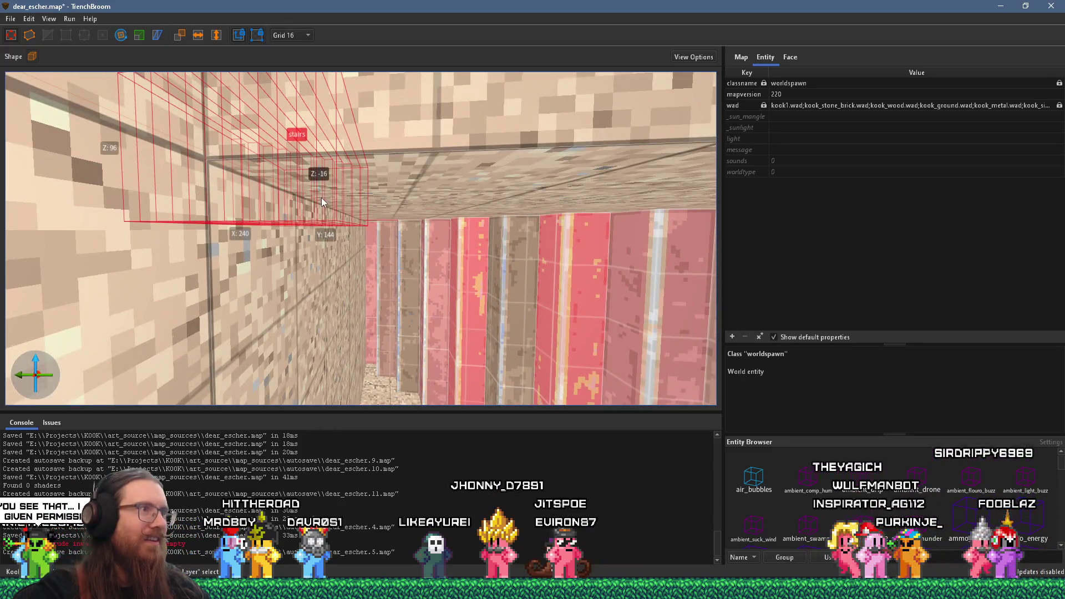
Reshape the slab beside the wall into a smaller wedge
mouse_move(261, 268)
mouse_down()
mouse_move(291, 237)
mouse_move(323, 228)
mouse_move(351, 169)
mouse_move(360, 236)
mouse_move(621, 224)
mouse_move(397, 141)
mouse_move(556, 129)
mouse_move(422, 128)
mouse_move(387, 74)
mouse_move(392, 134)
mouse_up()
mouse_move(345, 180)
mouse_down()
mouse_move(368, 218)
mouse_move(394, 209)
mouse_move(385, 145)
mouse_move(416, 134)
mouse_move(536, 162)
mouse_move(385, 275)
mouse_move(339, 184)
mouse_move(238, 114)
mouse_move(220, 86)
mouse_move(198, 74)
mouse_move(211, 86)
mouse_move(181, 85)
mouse_move(219, 124)
mouse_move(86, 92)
mouse_up()
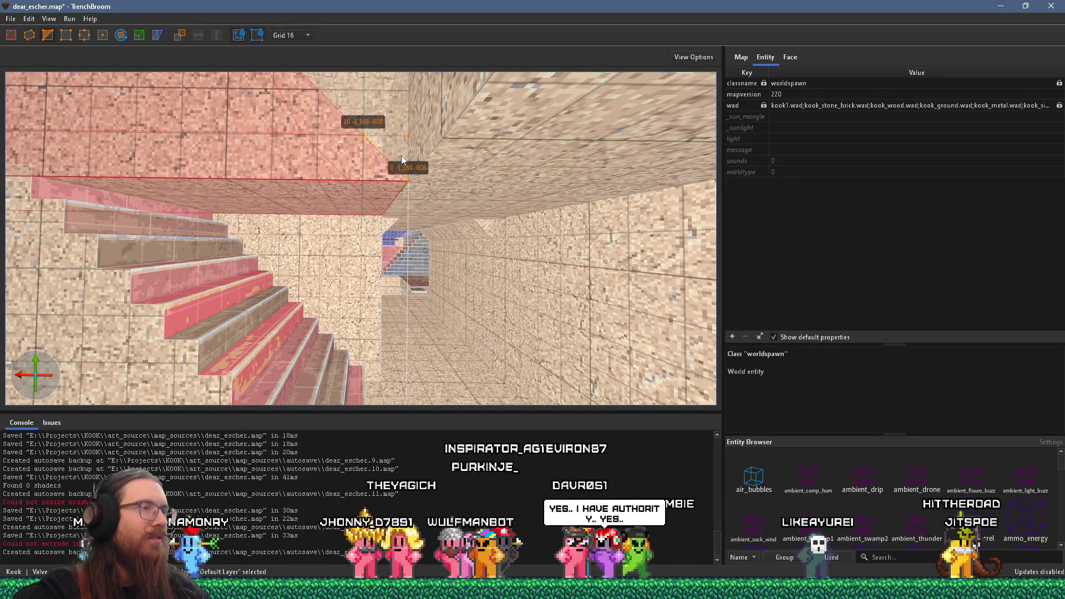
key(ctrl+z)
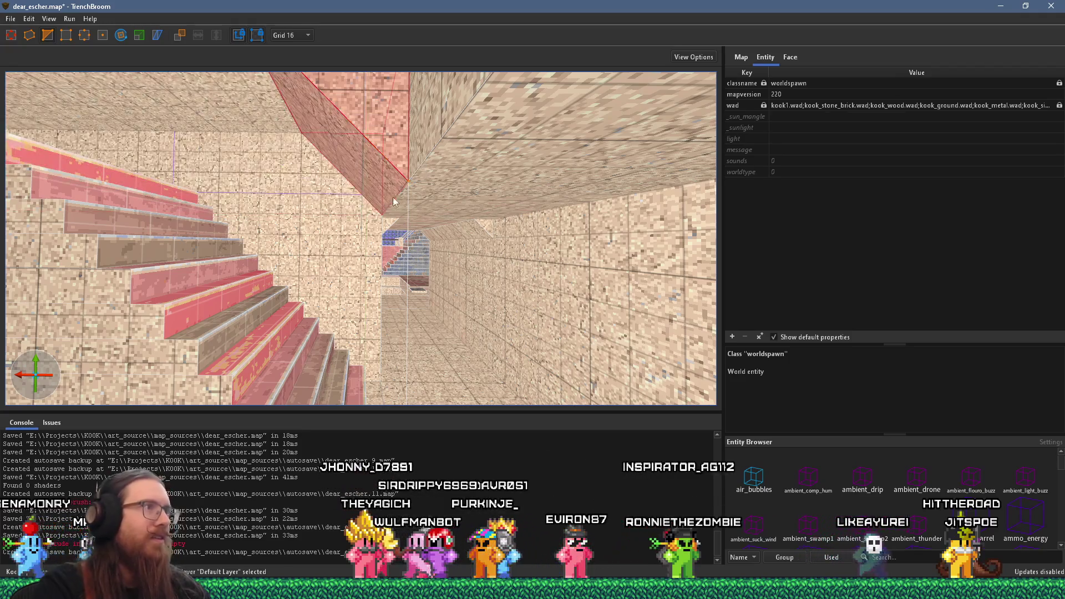
key(Escape)
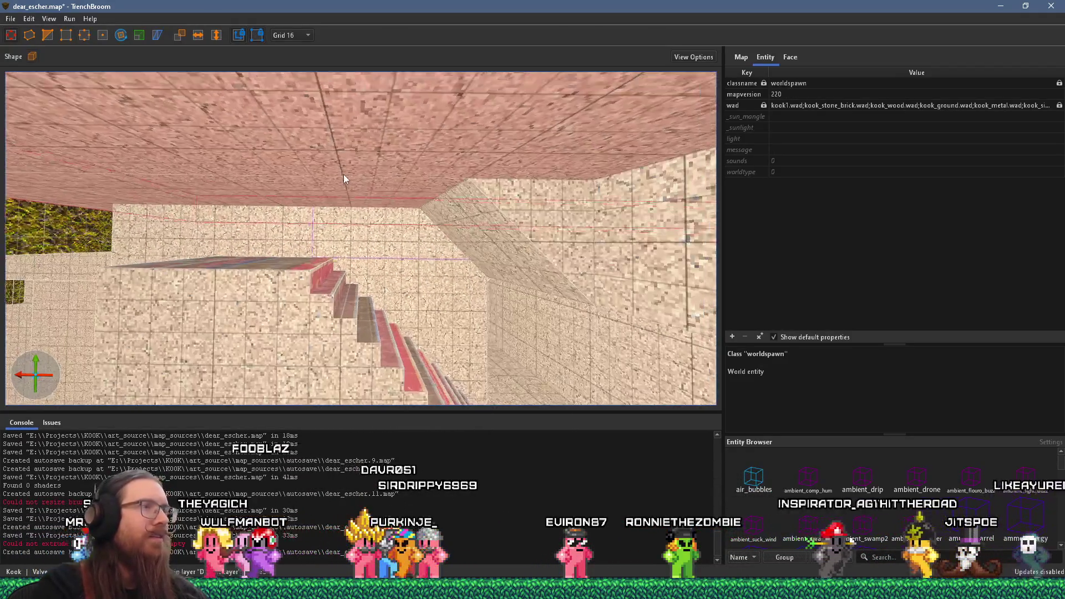
Select the lower brush along the pink wall
scroll(345, 172, up, 5)
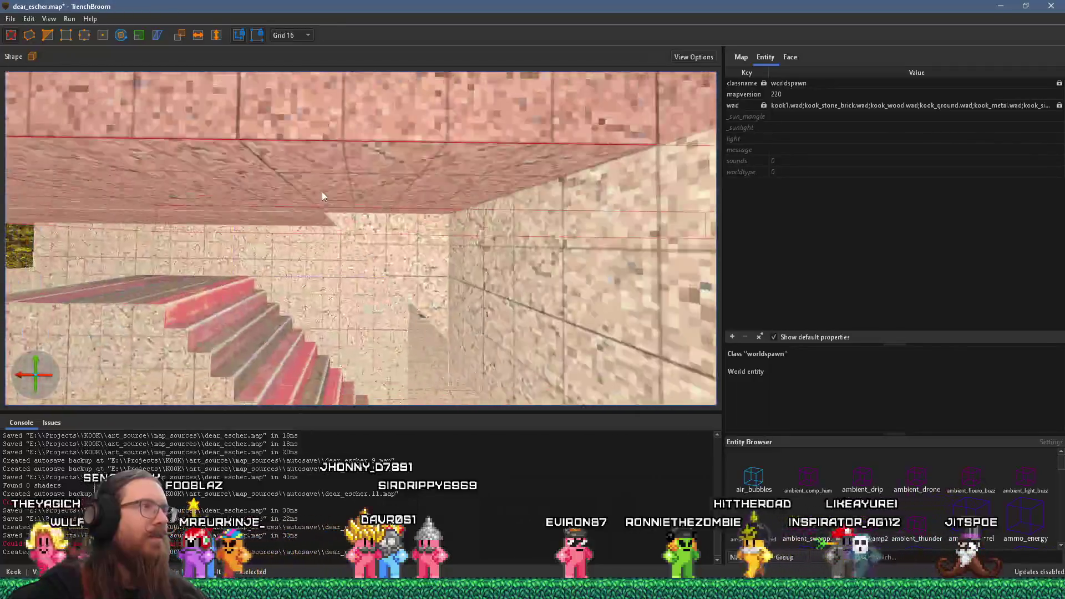
scroll(298, 194, up, 5)
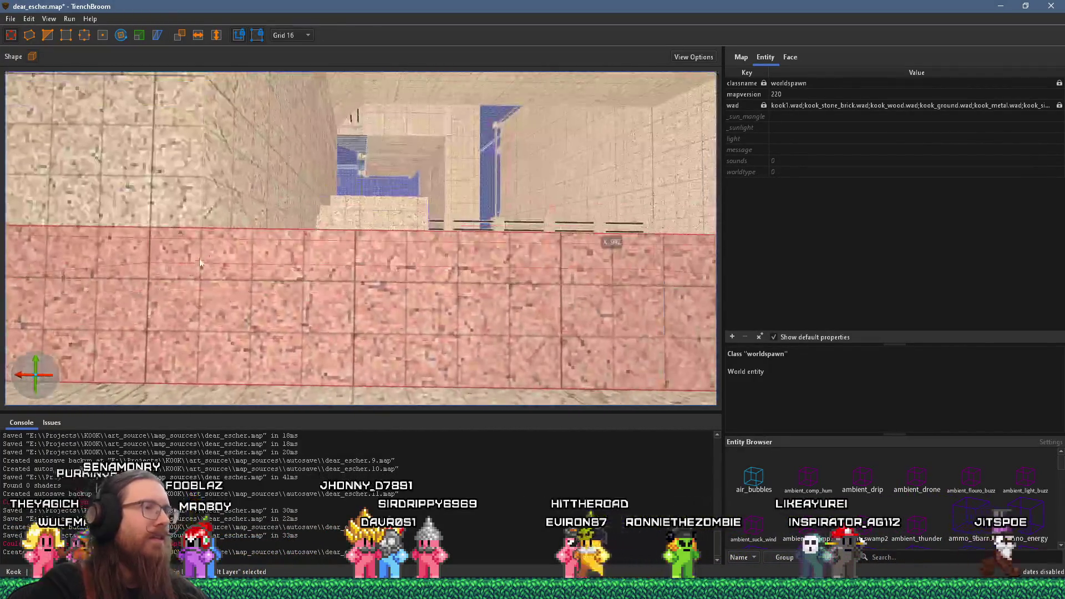
scroll(194, 265, up, 5)
scroll(329, 242, up, 5)
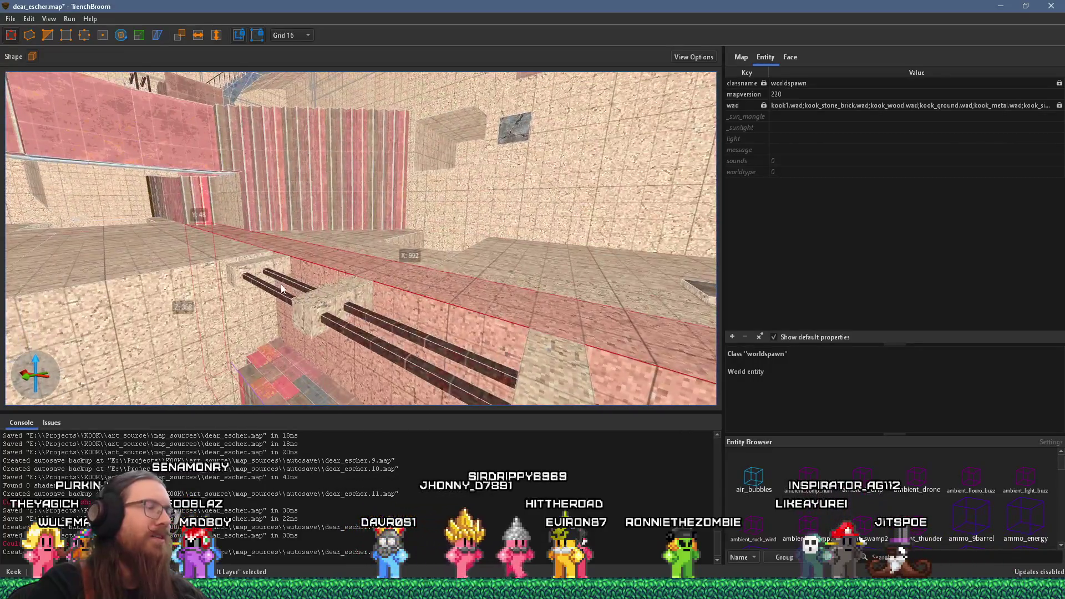
scroll(283, 287, up, 5)
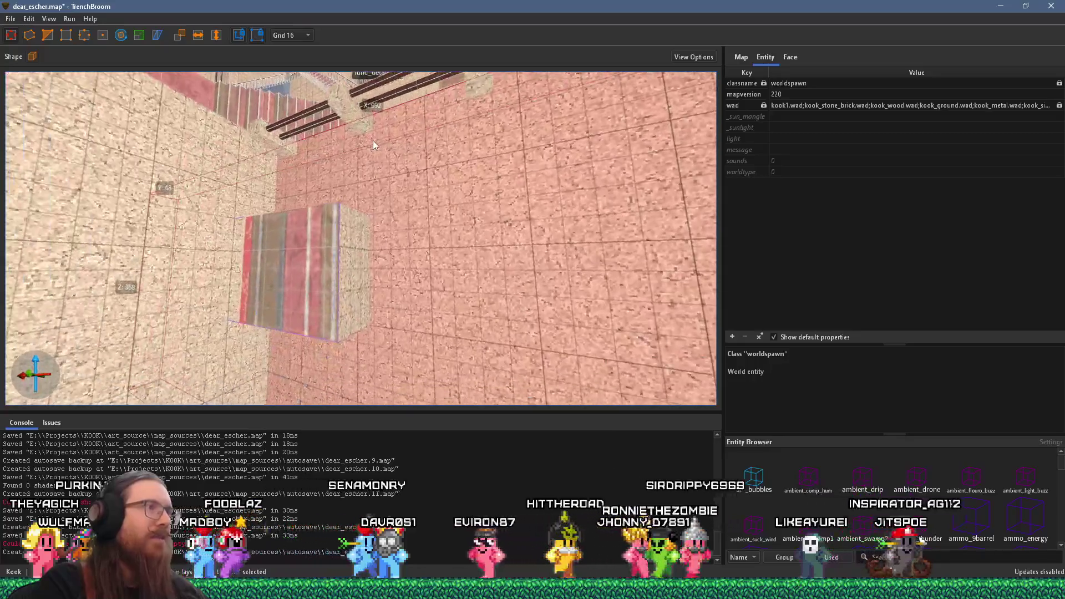
scroll(262, 188, up, 5)
scroll(269, 226, up, 5)
scroll(271, 261, down, 5)
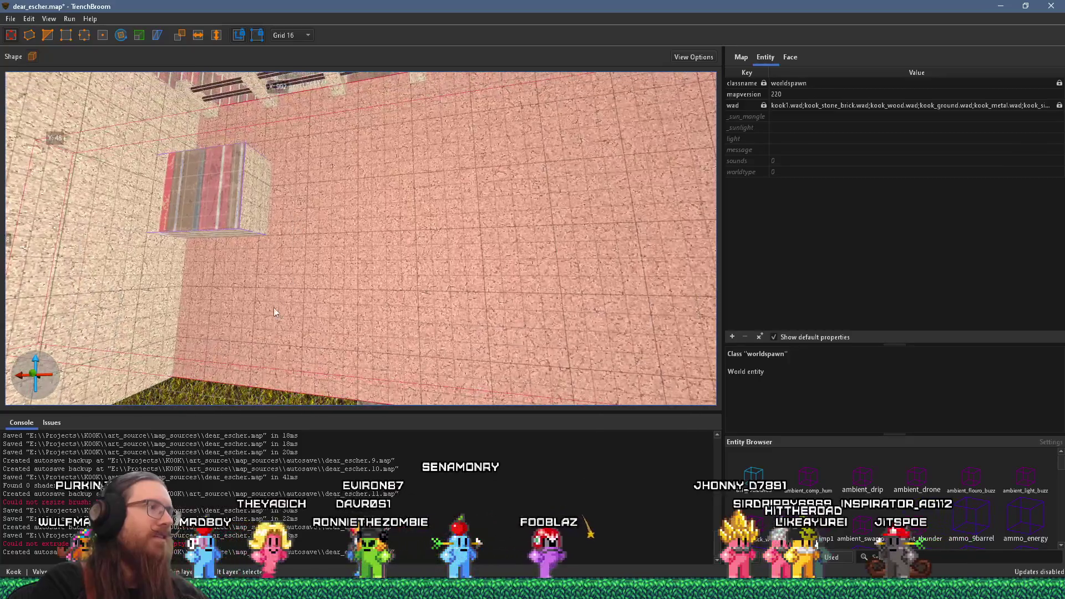
click(336, 159)
scroll(320, 299, down, 2)
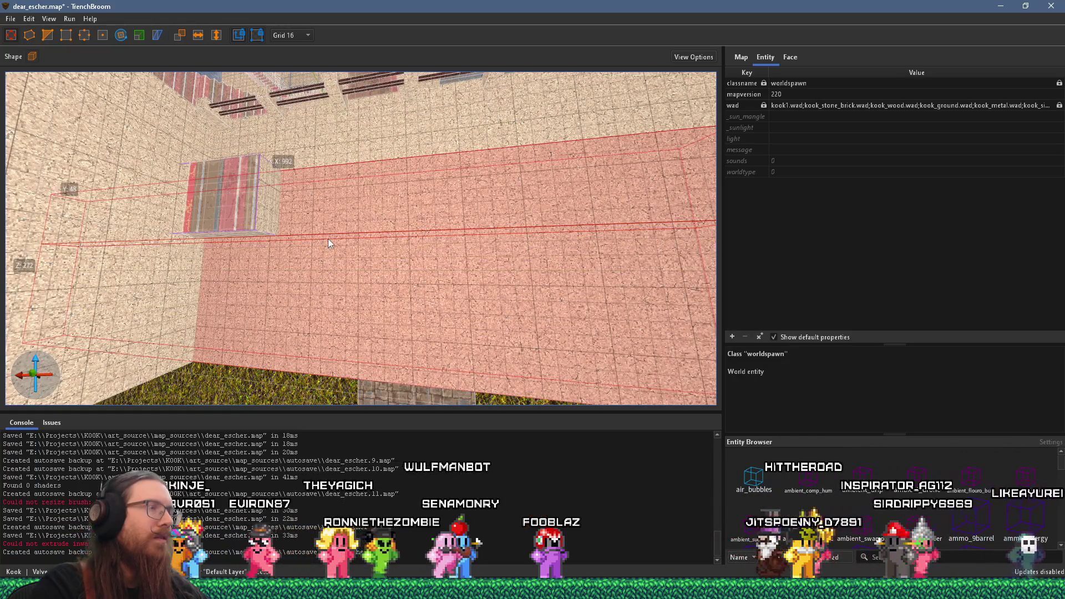
drag(328, 239, 328, 212)
mouse_move(137, 224)
mouse_down()
mouse_move(364, 236)
mouse_move(332, 238)
mouse_move(181, 228)
mouse_move(518, 233)
mouse_move(491, 296)
mouse_move(292, 337)
mouse_move(236, 291)
mouse_move(272, 308)
mouse_move(189, 302)
mouse_move(140, 275)
mouse_move(248, 302)
mouse_move(184, 290)
mouse_move(644, 289)
mouse_move(469, 288)
mouse_up()
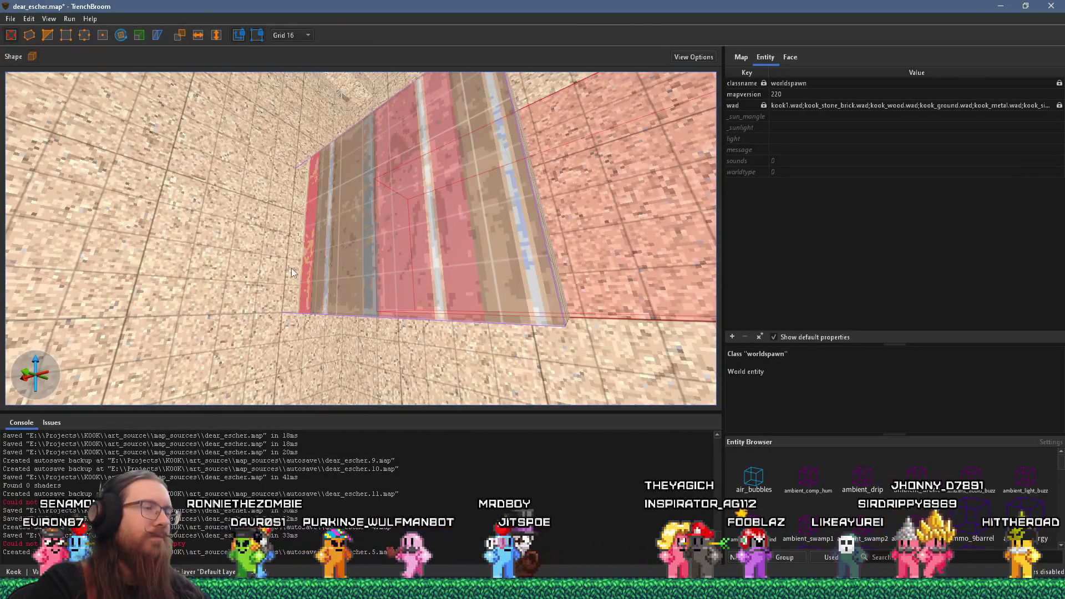
mouse_move(292, 272)
mouse_down()
mouse_move(424, 227)
mouse_move(417, 268)
mouse_move(265, 264)
mouse_up()
mouse_move(320, 317)
mouse_down()
mouse_move(308, 301)
mouse_move(307, 328)
mouse_move(334, 346)
mouse_move(374, 283)
mouse_move(341, 374)
mouse_move(318, 377)
mouse_move(320, 253)
mouse_move(256, 267)
mouse_up()
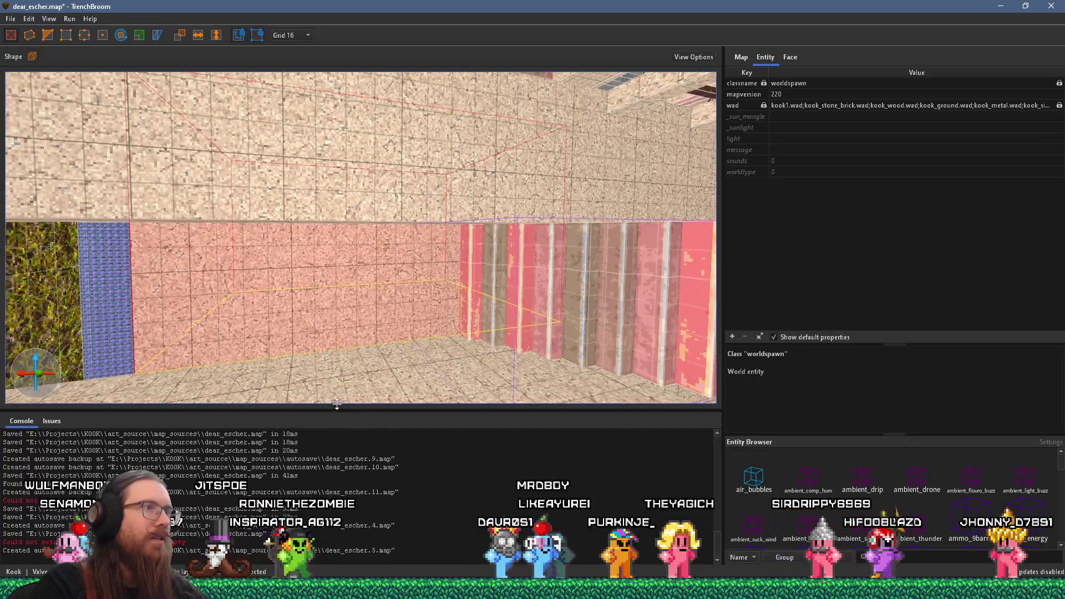
drag(337, 409, 337, 344)
scroll(377, 311, up, 3)
mouse_move(391, 211)
mouse_down()
mouse_move(357, 231)
mouse_move(454, 178)
mouse_up()
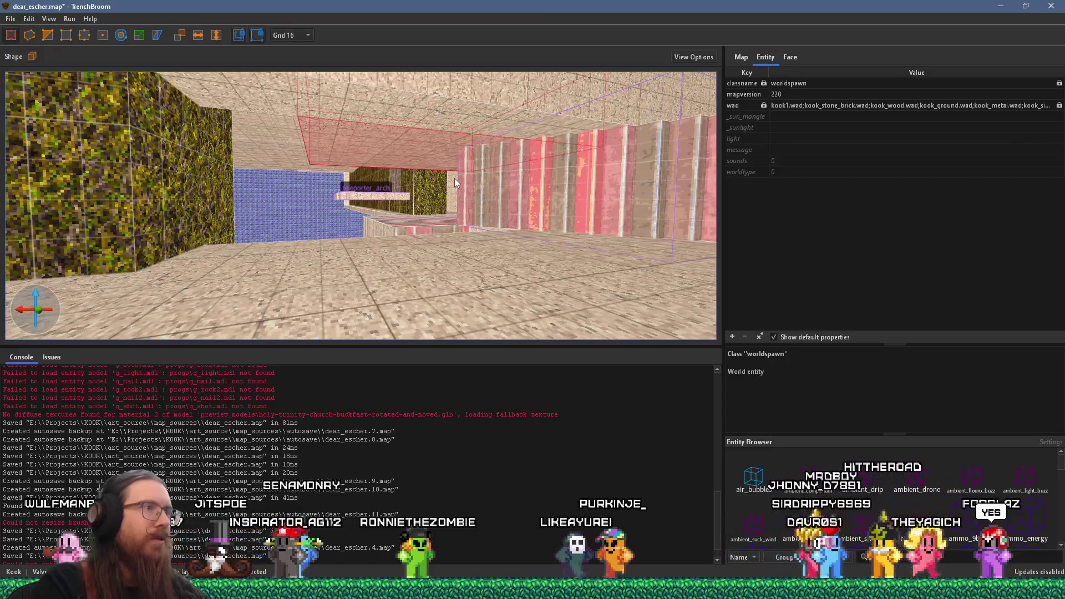
scroll(455, 178, up, 3)
mouse_move(454, 178)
mouse_down()
mouse_move(322, 188)
mouse_move(317, 174)
mouse_move(512, 165)
mouse_move(317, 168)
mouse_move(485, 132)
mouse_move(390, 58)
mouse_move(452, 223)
mouse_move(344, 178)
mouse_move(142, 279)
mouse_move(223, 205)
mouse_move(267, 200)
mouse_move(388, 282)
mouse_move(410, 169)
mouse_move(481, 128)
mouse_move(410, 146)
mouse_move(453, 166)
mouse_move(355, 135)
mouse_move(378, 186)
mouse_move(471, 183)
mouse_move(499, 218)
mouse_move(477, 128)
mouse_move(352, 69)
mouse_move(371, 75)
mouse_move(307, 77)
mouse_move(325, 76)
mouse_move(345, 201)
mouse_move(324, 106)
mouse_move(336, 89)
mouse_move(518, 113)
mouse_move(515, 177)
mouse_up()
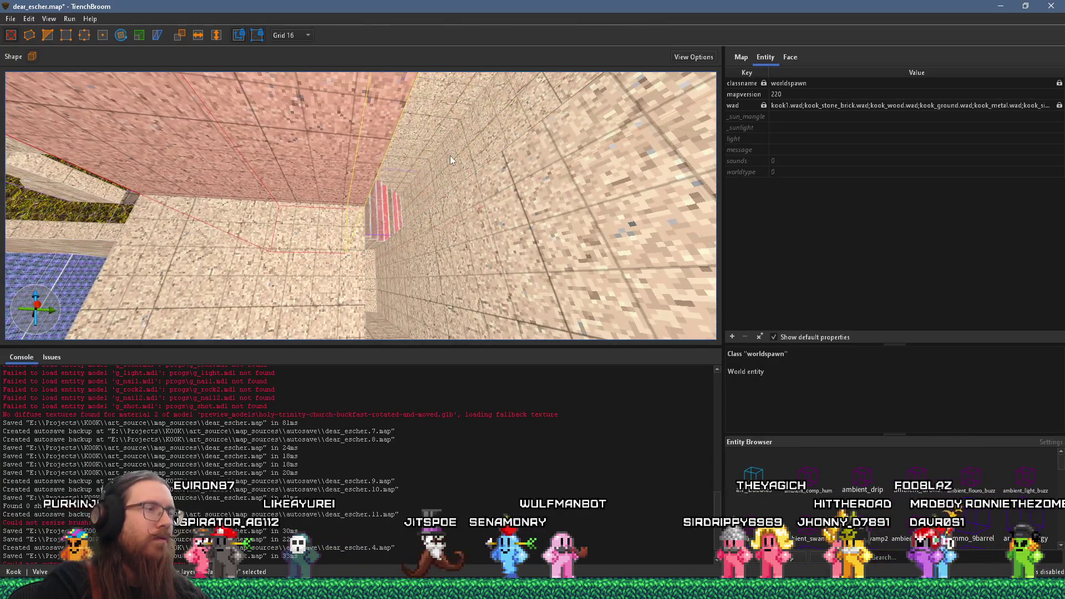
scroll(370, 190, up, 5)
mouse_move(367, 192)
mouse_down()
mouse_move(336, 204)
mouse_move(344, 168)
mouse_move(252, 171)
mouse_move(196, 153)
mouse_move(172, 162)
mouse_move(384, 144)
mouse_move(346, 184)
mouse_move(307, 201)
mouse_move(292, 161)
mouse_move(521, 182)
mouse_move(504, 174)
mouse_move(487, 230)
mouse_move(417, 244)
mouse_move(394, 134)
mouse_move(335, 142)
mouse_up()
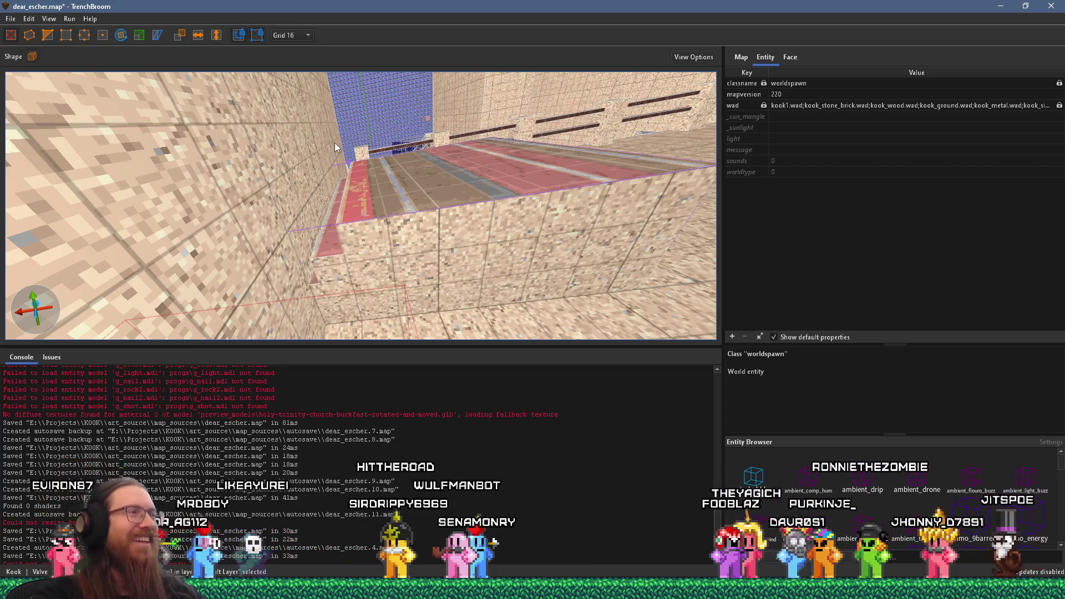
scroll(334, 142, down, 10)
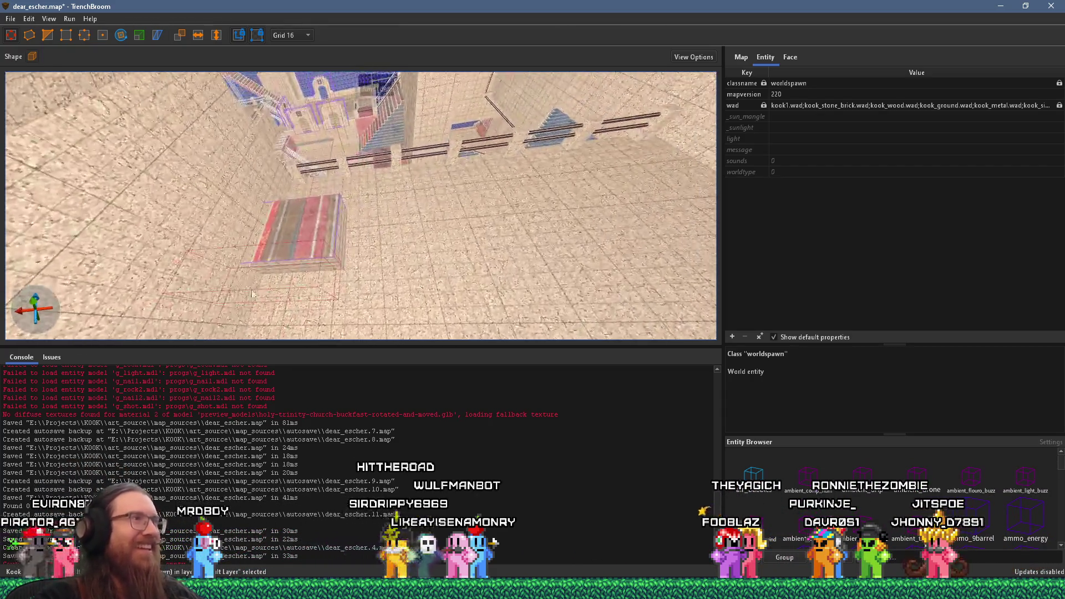
scroll(335, 168, up, 10)
mouse_move(345, 148)
mouse_down()
mouse_move(311, 270)
mouse_move(352, 261)
mouse_move(308, 367)
mouse_move(325, 322)
mouse_move(354, 294)
mouse_move(576, 282)
mouse_up()
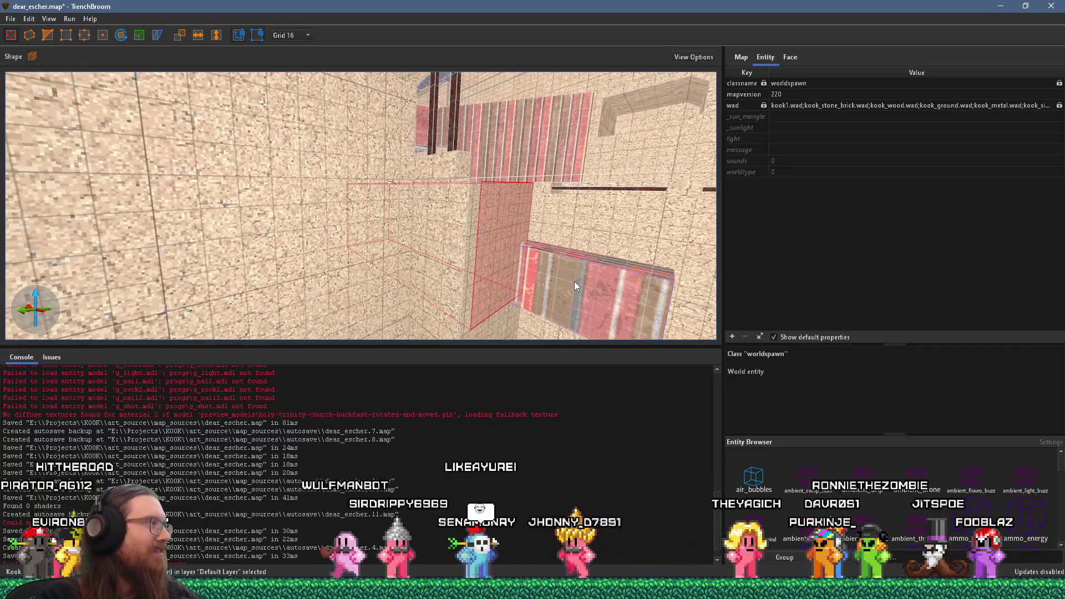
mouse_move(526, 260)
mouse_down()
mouse_move(552, 277)
mouse_move(460, 249)
mouse_move(604, 241)
mouse_move(594, 211)
mouse_move(424, 278)
mouse_move(566, 241)
mouse_move(269, 170)
mouse_move(367, 261)
mouse_move(338, 313)
mouse_up()
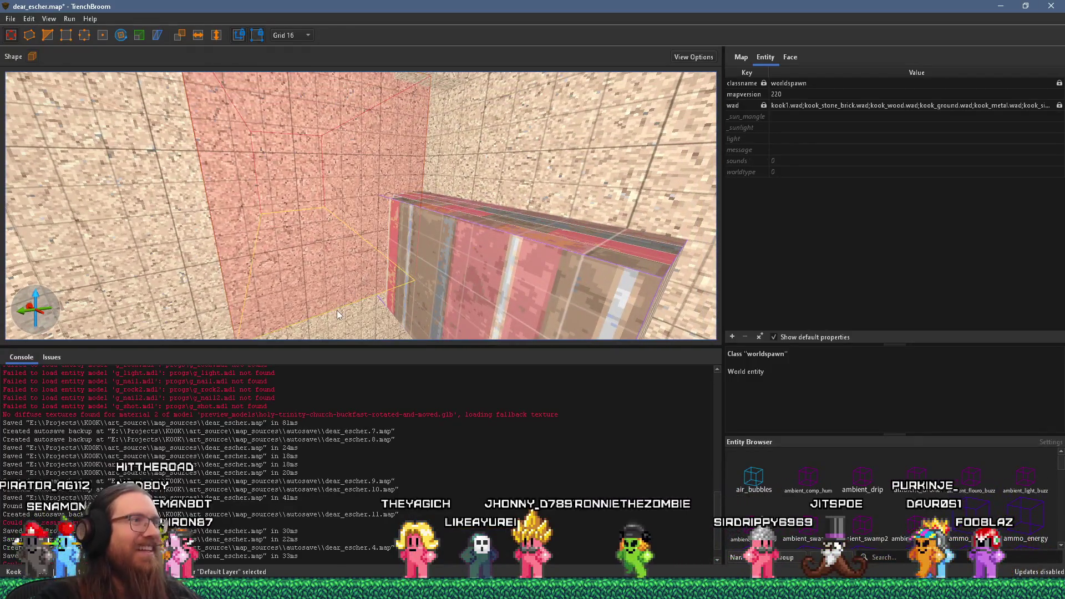
mouse_move(371, 190)
mouse_down()
mouse_move(397, 139)
mouse_move(408, 169)
mouse_move(522, 160)
mouse_move(264, 195)
mouse_move(454, 156)
mouse_move(490, 108)
mouse_move(478, 175)
mouse_move(367, 258)
mouse_move(488, 144)
mouse_move(451, 177)
mouse_move(448, 245)
mouse_move(461, 252)
mouse_move(390, 268)
mouse_move(324, 234)
mouse_move(351, 236)
mouse_move(215, 294)
mouse_move(548, 231)
mouse_move(451, 219)
mouse_move(515, 185)
mouse_move(513, 162)
mouse_move(446, 155)
mouse_move(548, 181)
mouse_move(513, 185)
mouse_up()
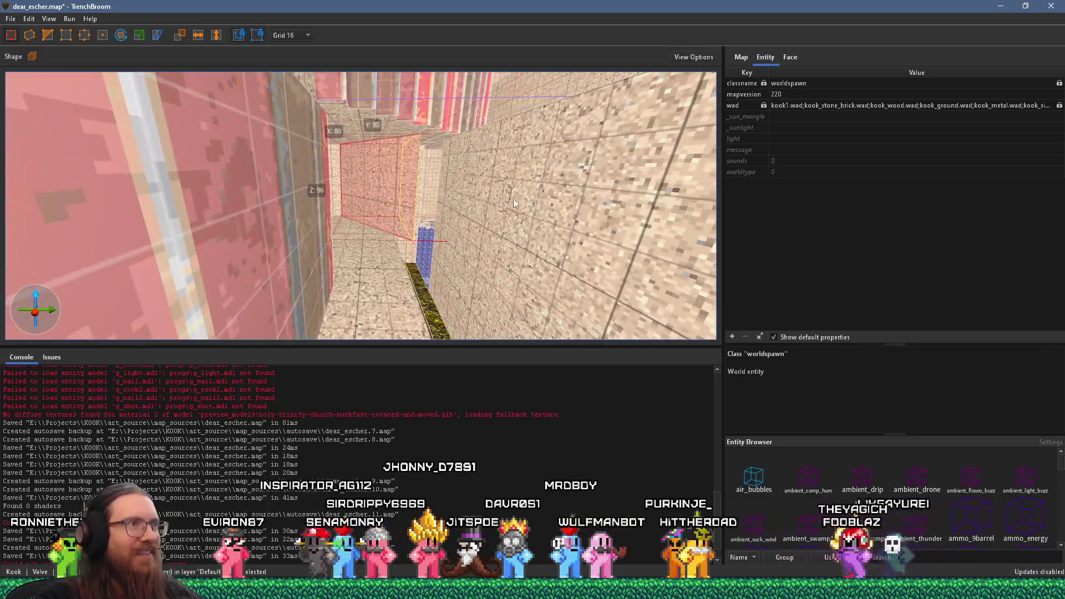
mouse_move(604, 197)
mouse_down()
mouse_move(521, 261)
mouse_move(531, 152)
mouse_move(437, 147)
mouse_move(411, 205)
mouse_move(388, 213)
mouse_move(470, 198)
mouse_move(342, 304)
mouse_move(381, 224)
mouse_move(348, 297)
mouse_move(295, 268)
mouse_move(354, 204)
mouse_move(372, 142)
mouse_move(324, 91)
mouse_move(308, 187)
mouse_move(349, 110)
mouse_move(383, 205)
mouse_move(421, 192)
mouse_move(594, 214)
mouse_move(651, 201)
mouse_move(484, 240)
mouse_move(464, 217)
mouse_move(343, 193)
mouse_move(168, 211)
mouse_move(150, 143)
mouse_move(101, 135)
mouse_up()
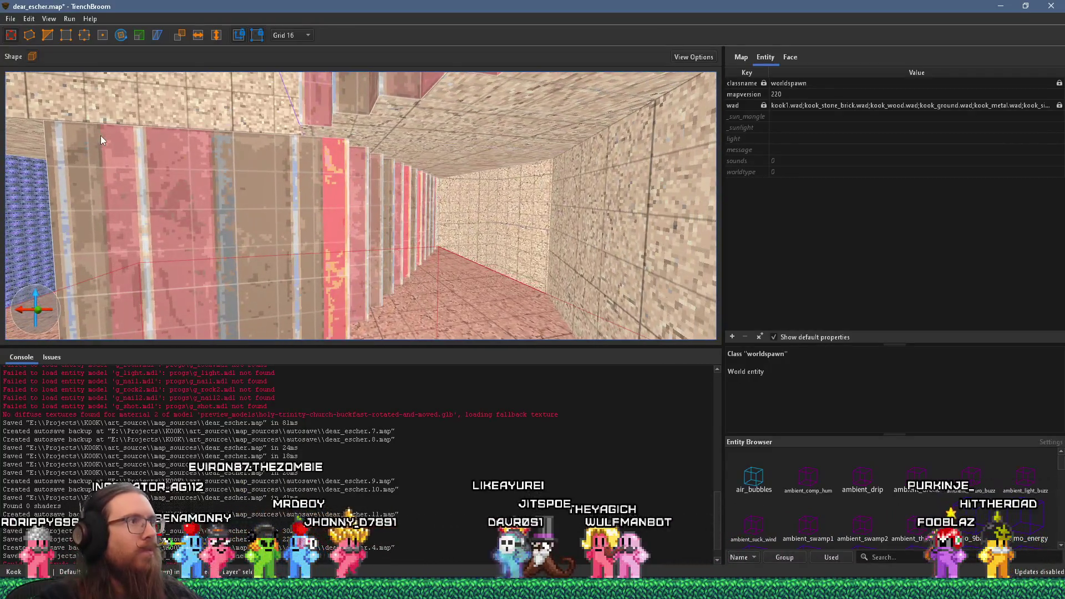
Select the red wall brushes and set the grid size to 4
mouse_move(211, 182)
mouse_down()
mouse_move(327, 203)
mouse_move(205, 222)
mouse_move(269, 247)
mouse_up()
click(401, 218)
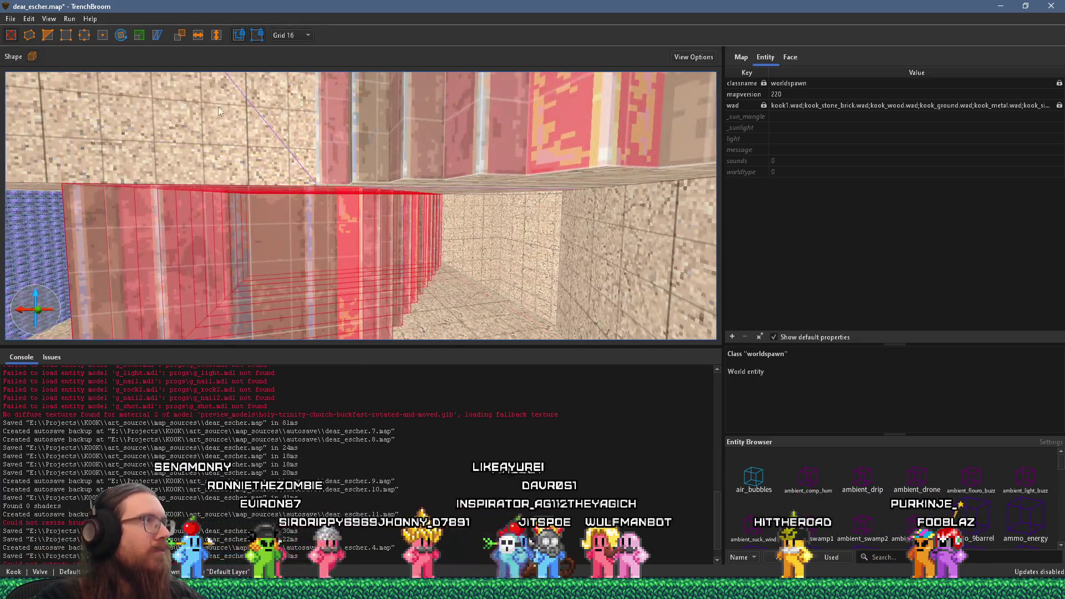
click(286, 74)
Delete the two stray stair brushes
mouse_move(288, 83)
mouse_down()
mouse_move(354, 126)
mouse_move(368, 158)
mouse_move(353, 90)
mouse_move(365, 59)
mouse_move(318, 55)
mouse_up()
scroll(383, 146, up, 10)
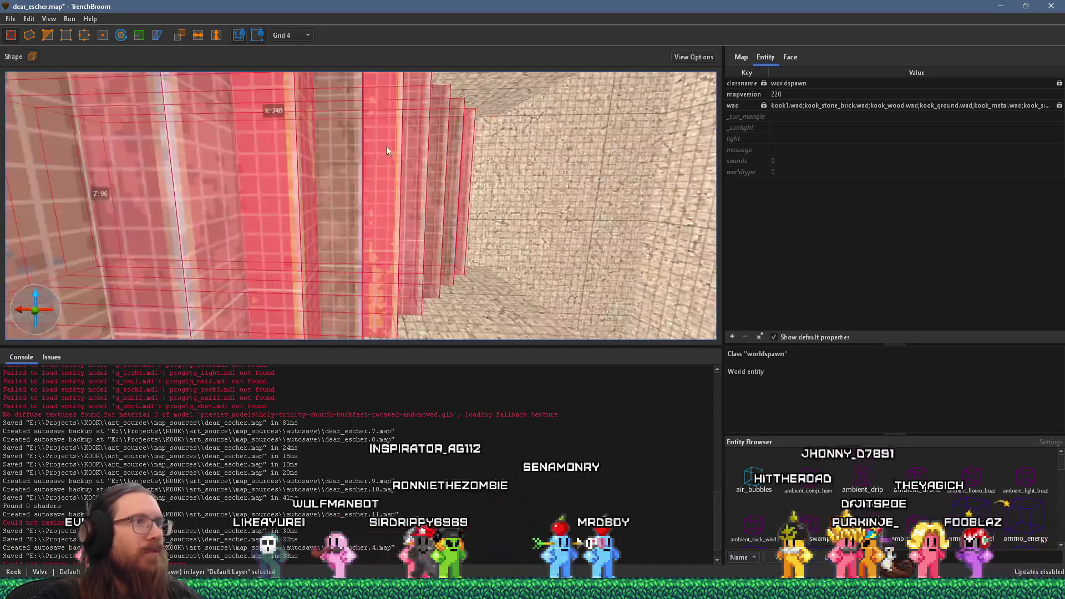
scroll(500, 161, down, 10)
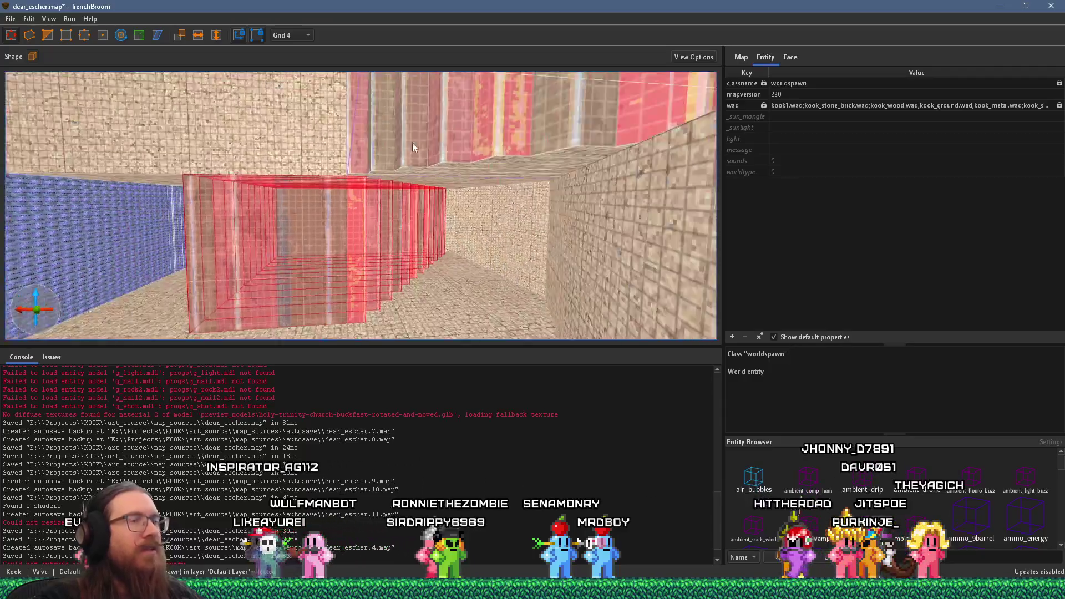
mouse_move(314, 144)
mouse_down()
mouse_move(381, 205)
mouse_move(354, 238)
mouse_move(307, 259)
mouse_move(334, 250)
mouse_up()
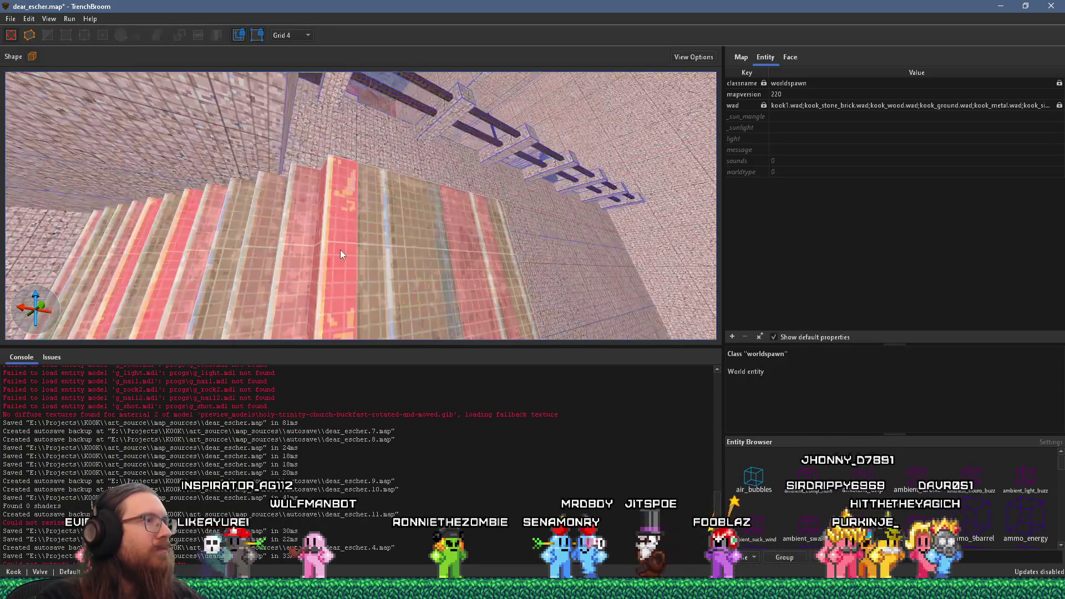
click(344, 248)
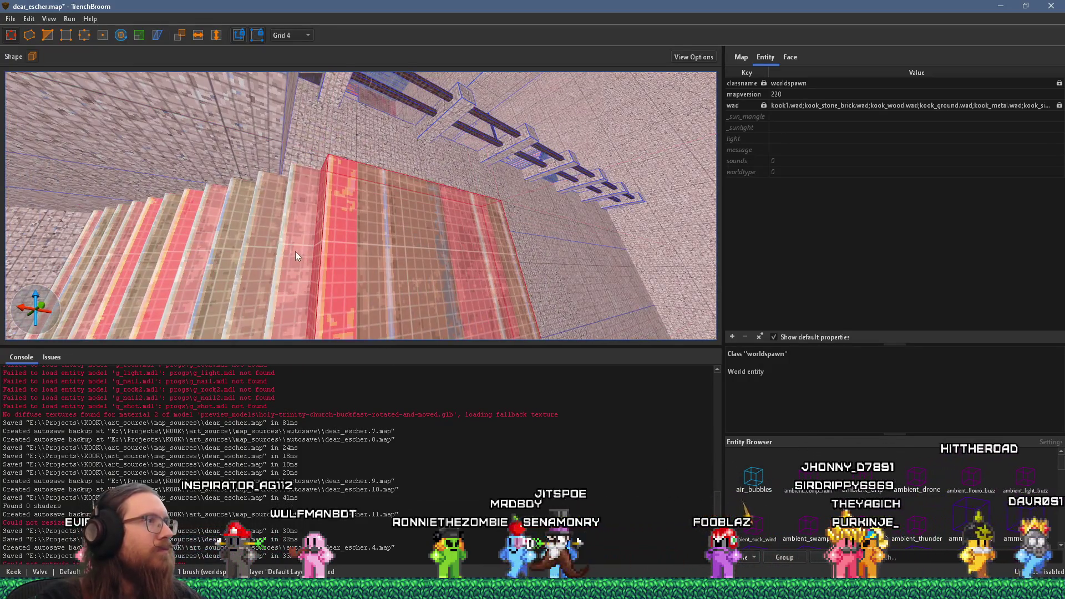
key(Delete)
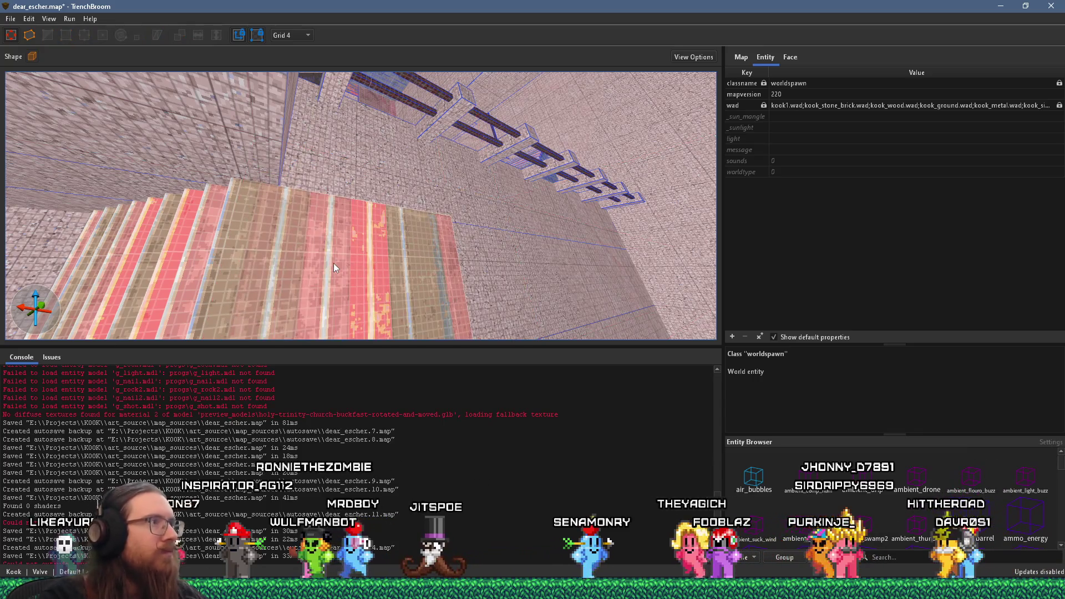
click(334, 263)
key(Delete)
Open the stairs group for editing, then close it again
mouse_move(325, 262)
mouse_down()
mouse_move(185, 191)
mouse_move(304, 242)
mouse_move(269, 248)
mouse_move(262, 235)
mouse_up()
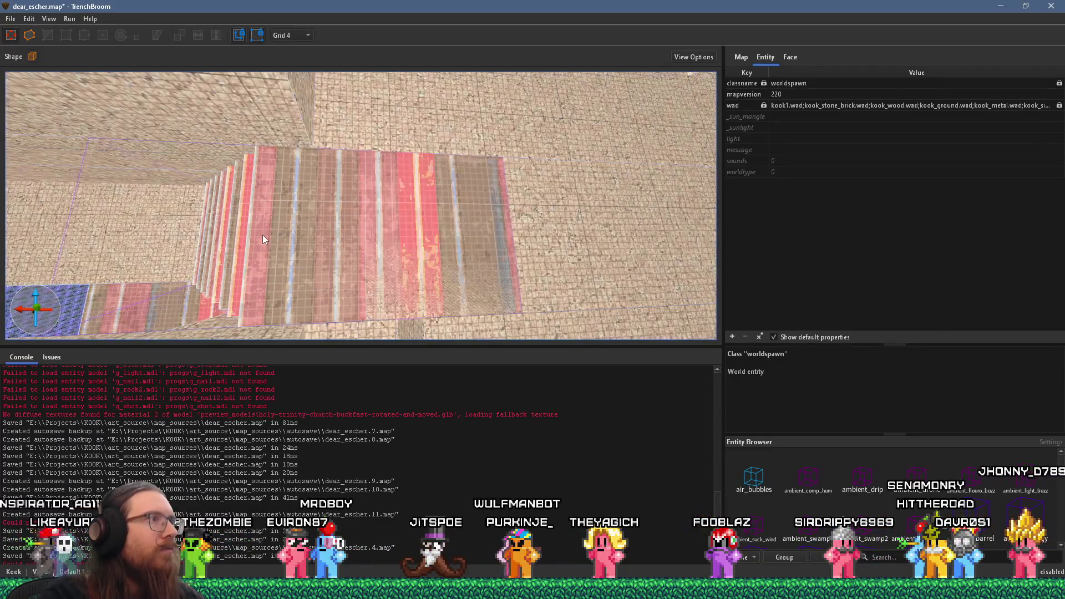
click(262, 234)
double_click(325, 227)
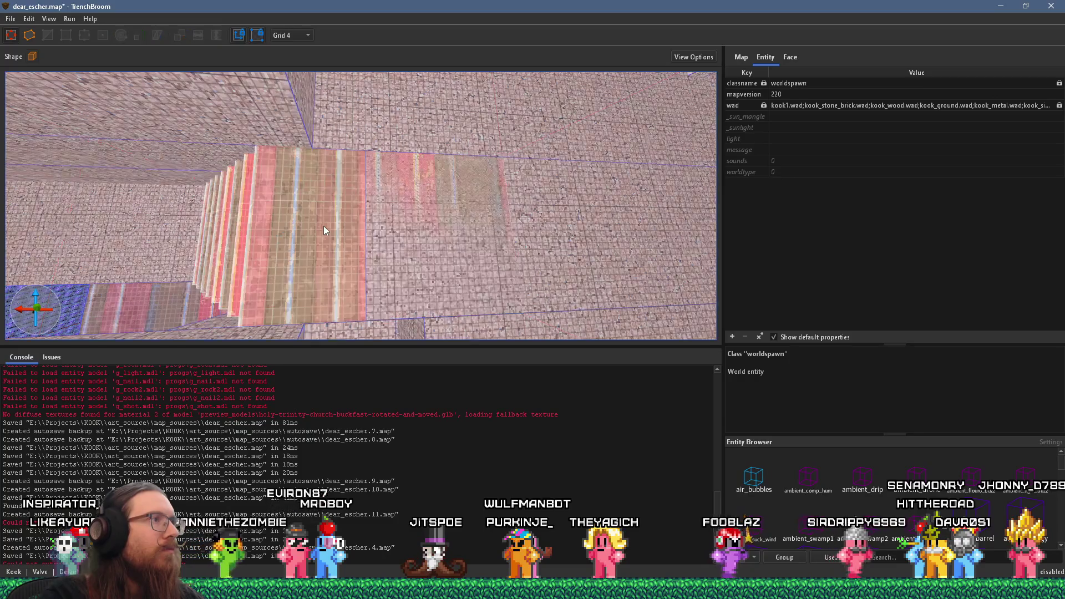
key(Escape)
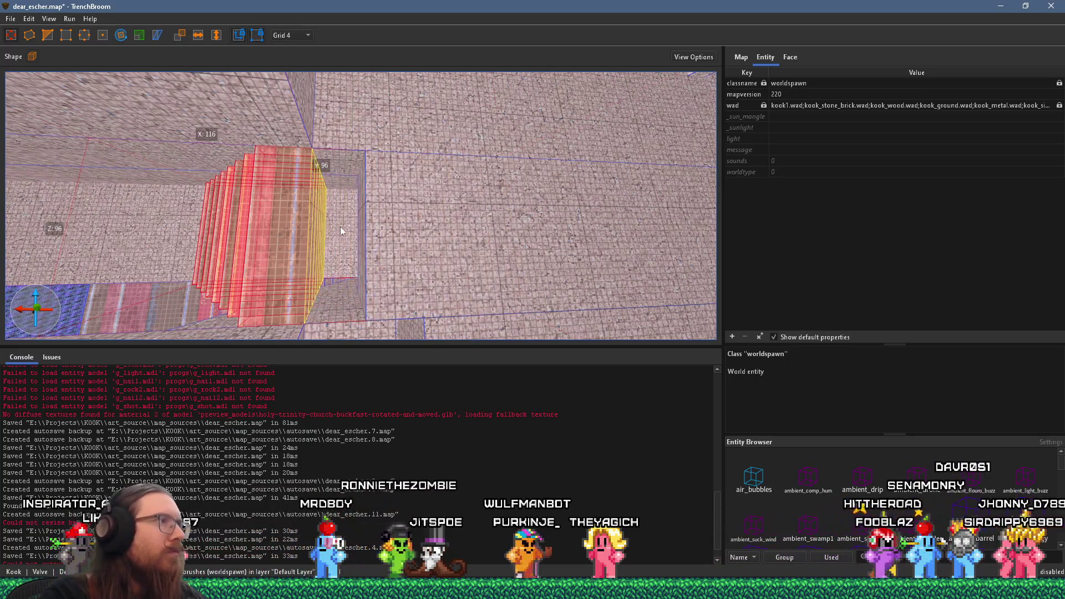
Check from several angles that the pink stair flight fits the tunnel, then clear the selection
mouse_move(292, 231)
mouse_down()
mouse_move(347, 217)
mouse_move(284, 205)
mouse_move(444, 201)
mouse_move(283, 184)
mouse_move(384, 196)
mouse_move(317, 212)
mouse_move(426, 182)
mouse_move(468, 61)
mouse_move(402, 179)
mouse_move(309, 229)
mouse_up()
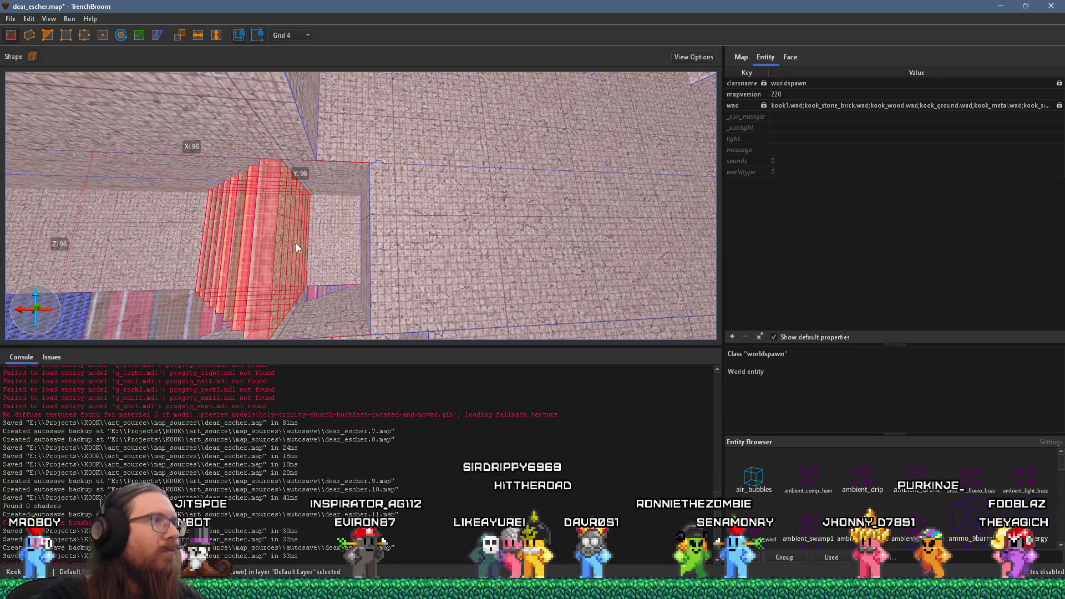
scroll(296, 242, down, 3)
mouse_move(296, 242)
mouse_down()
mouse_move(246, 219)
mouse_move(165, 210)
mouse_move(415, 224)
mouse_move(508, 204)
mouse_up()
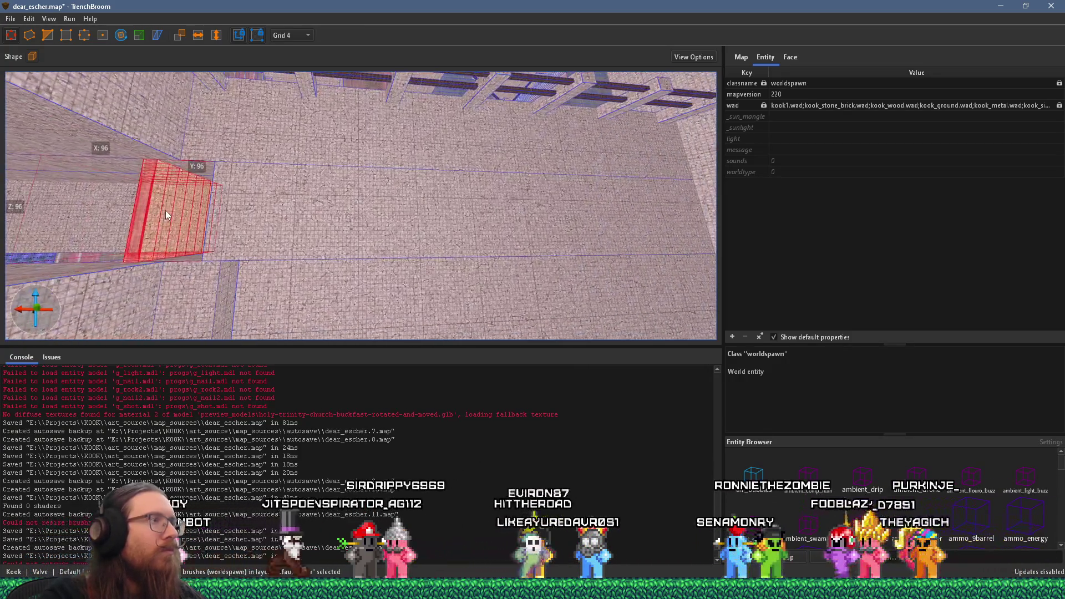
scroll(166, 211, up, 3)
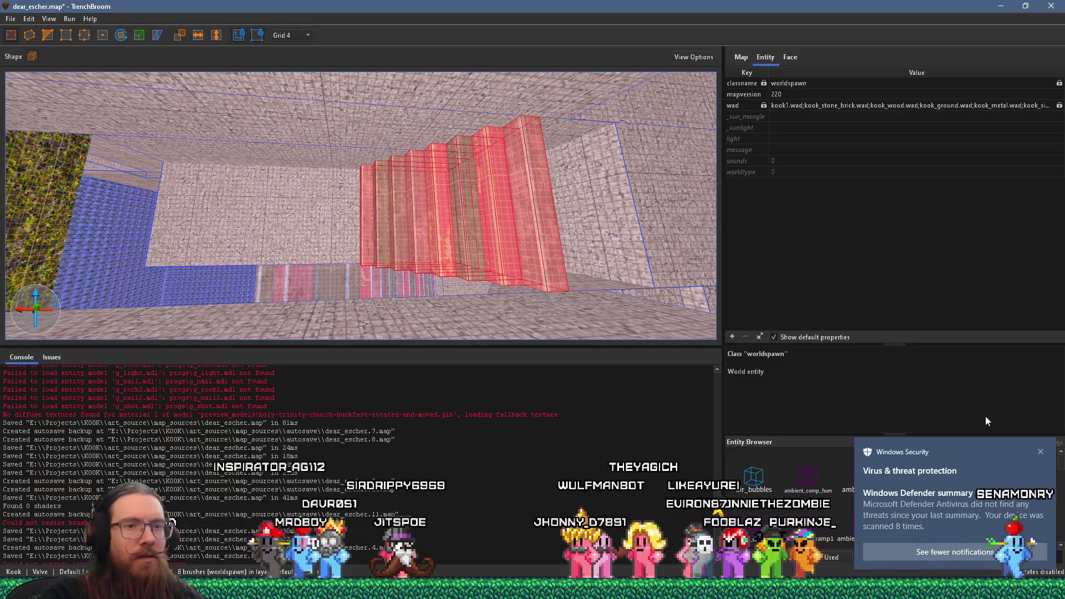
mouse_move(634, 285)
mouse_down()
mouse_move(381, 258)
mouse_move(414, 260)
mouse_move(452, 241)
mouse_move(472, 255)
mouse_move(397, 272)
mouse_move(428, 175)
mouse_move(460, 148)
mouse_move(394, 256)
mouse_move(357, 291)
mouse_up()
key(Escape)
Stretch the ceiling brush above the doorway down to the floor, 96 units tall
drag(308, 214, 290, 166)
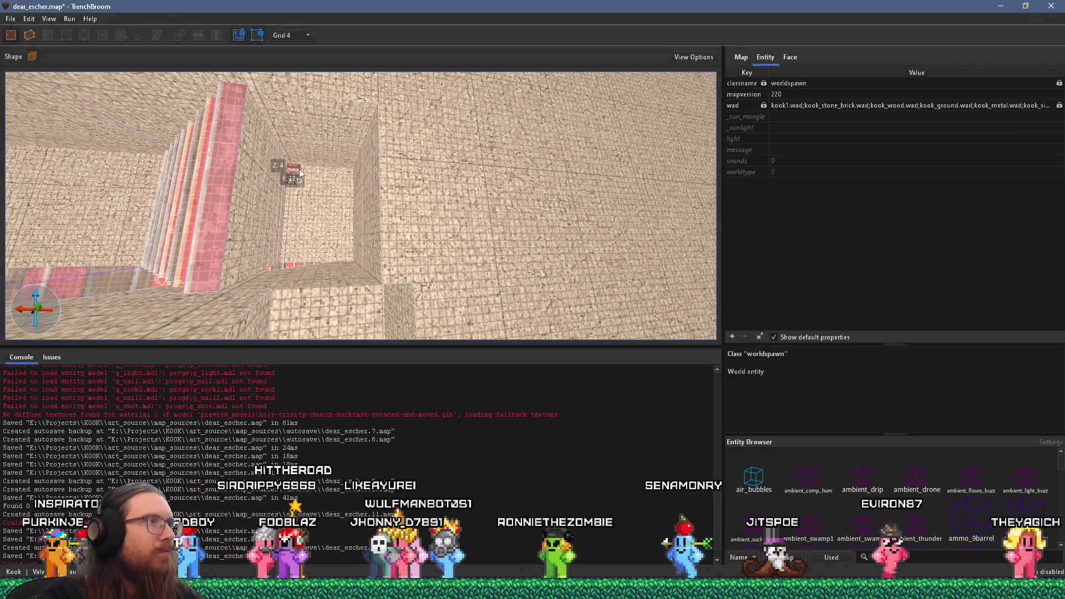
click(340, 99)
drag(330, 109, 302, 213)
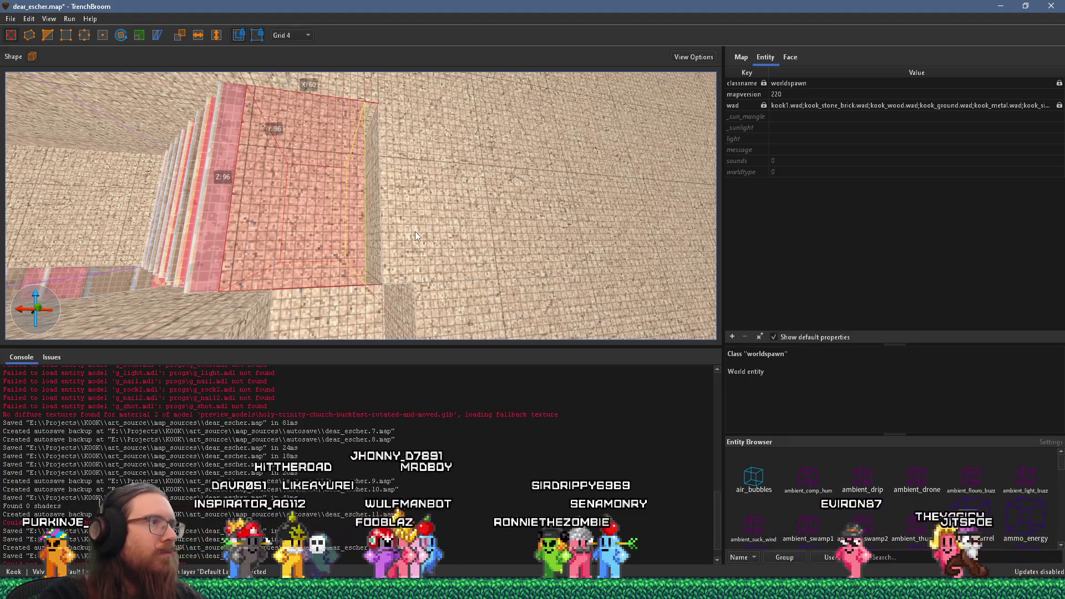
mouse_move(430, 235)
mouse_down()
mouse_move(342, 154)
mouse_move(388, 196)
mouse_move(255, 294)
mouse_move(248, 210)
mouse_move(301, 249)
mouse_move(569, 332)
mouse_up()
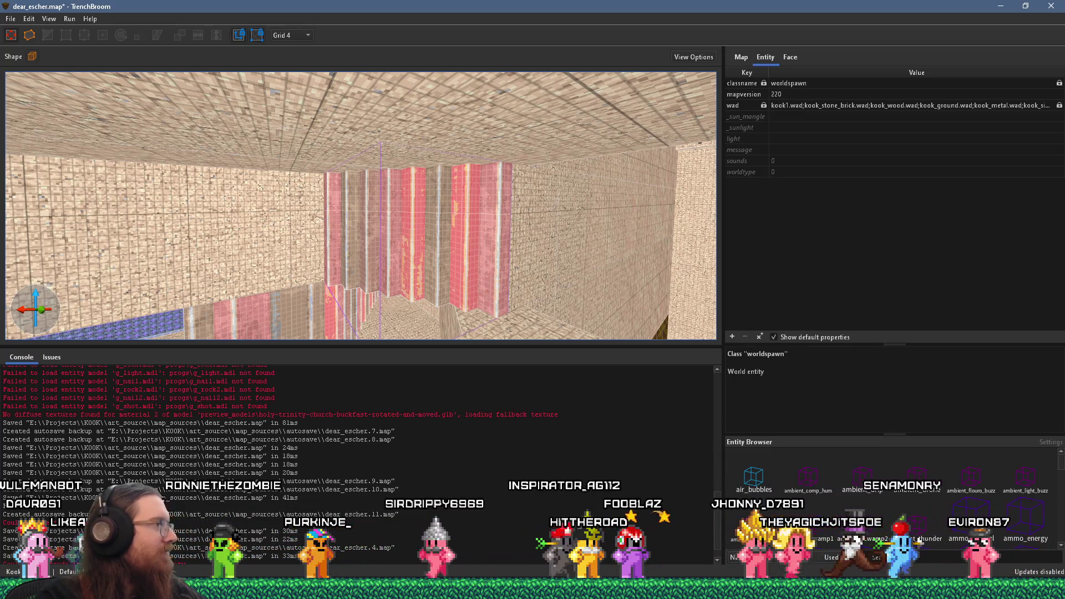
Open and dismiss the File menu, then bring the YouTube video window forward
click(10, 19)
key(Escape)
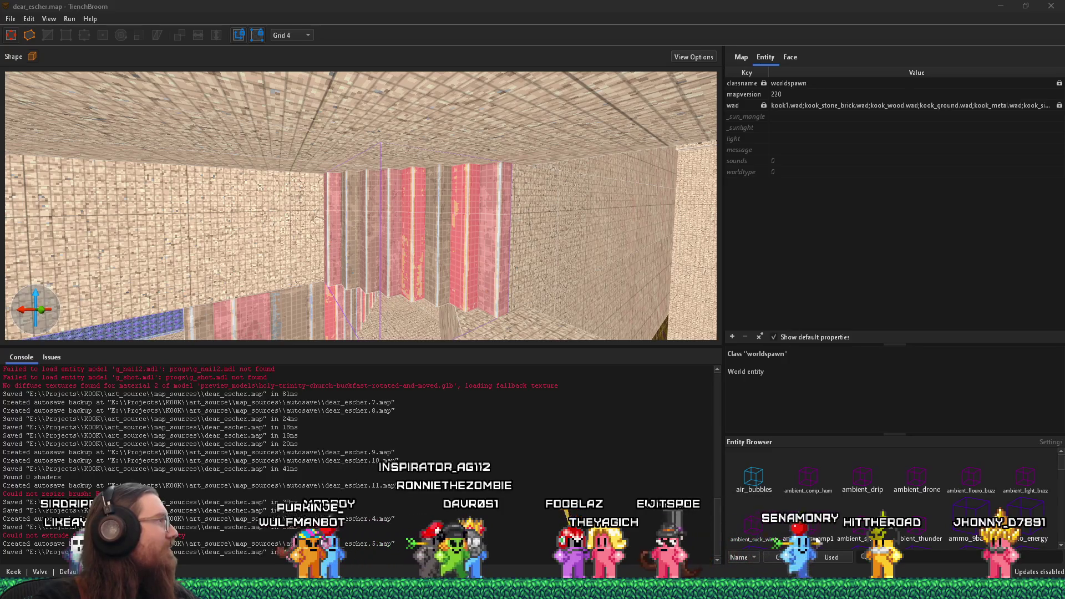
key(alt+Tab)
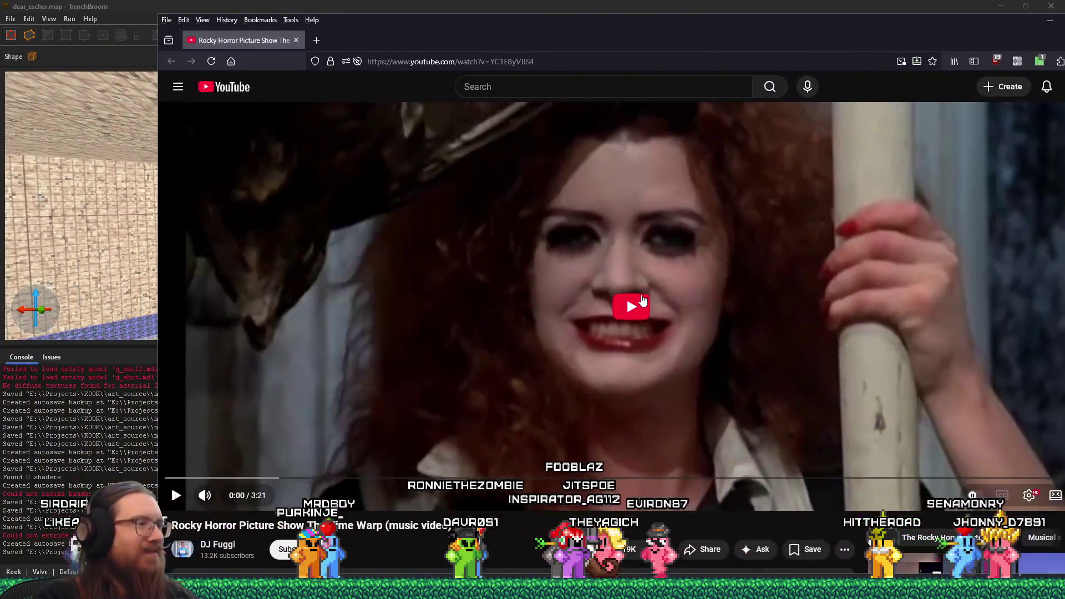
Play the Rocky Horror Time Warp video on YouTube and turn its volume down
click(642, 299)
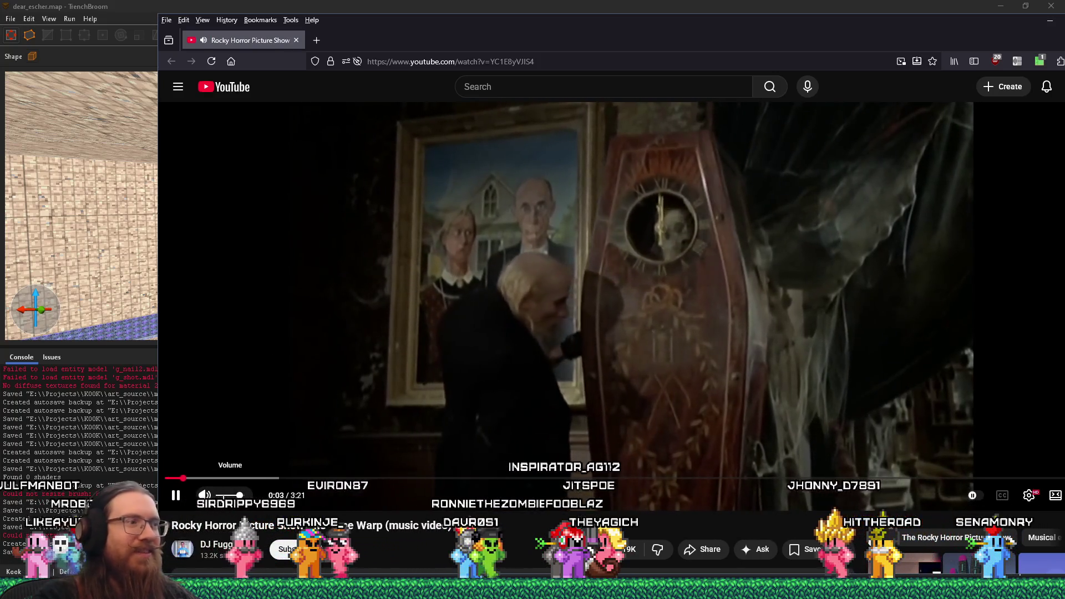
drag(239, 495, 228, 495)
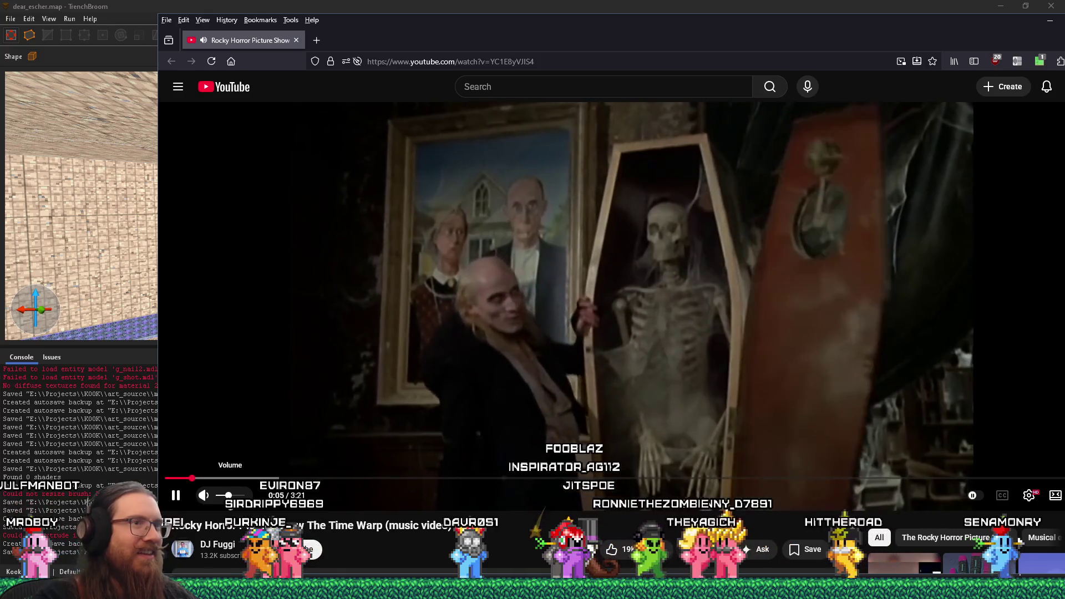
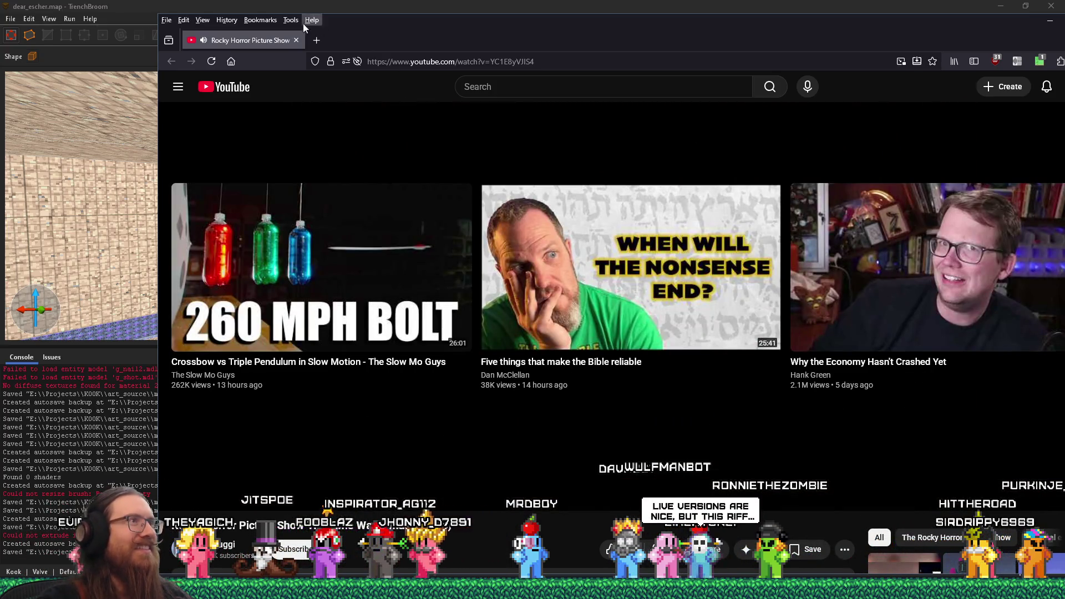
Close the YouTube window in Firefox to return to the TrenchBroom map
click(295, 40)
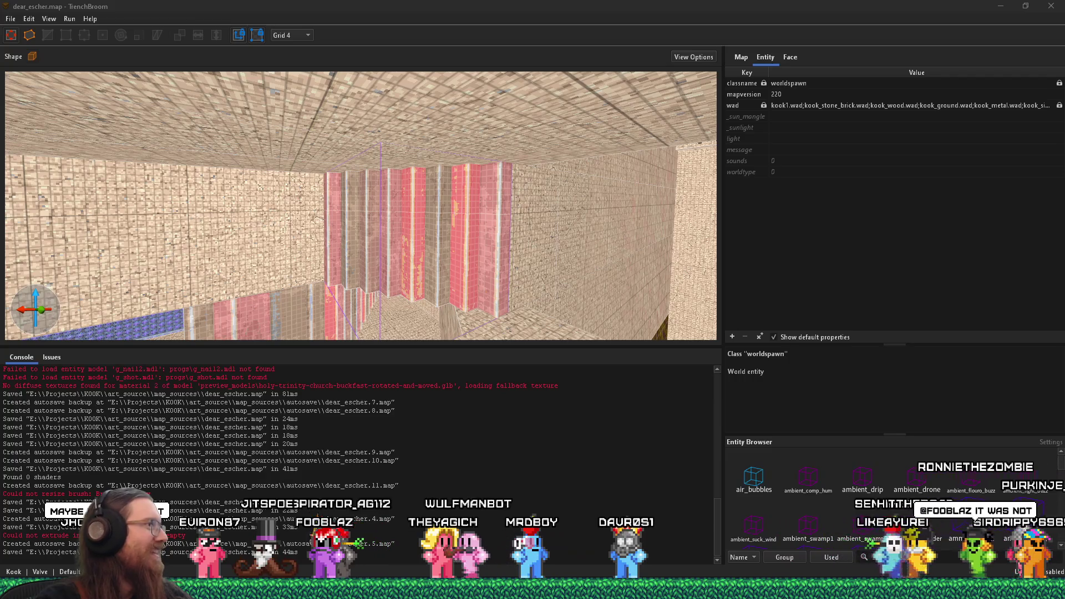
Select the red striped wall brushes and nudge them two steps over in the corridor
key(w)
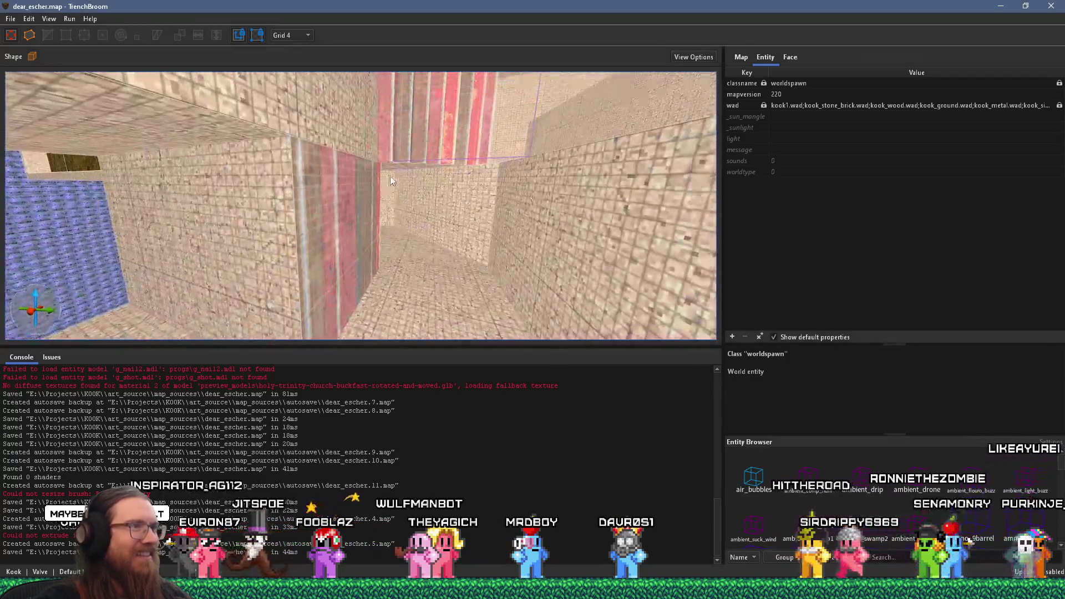
key(w)
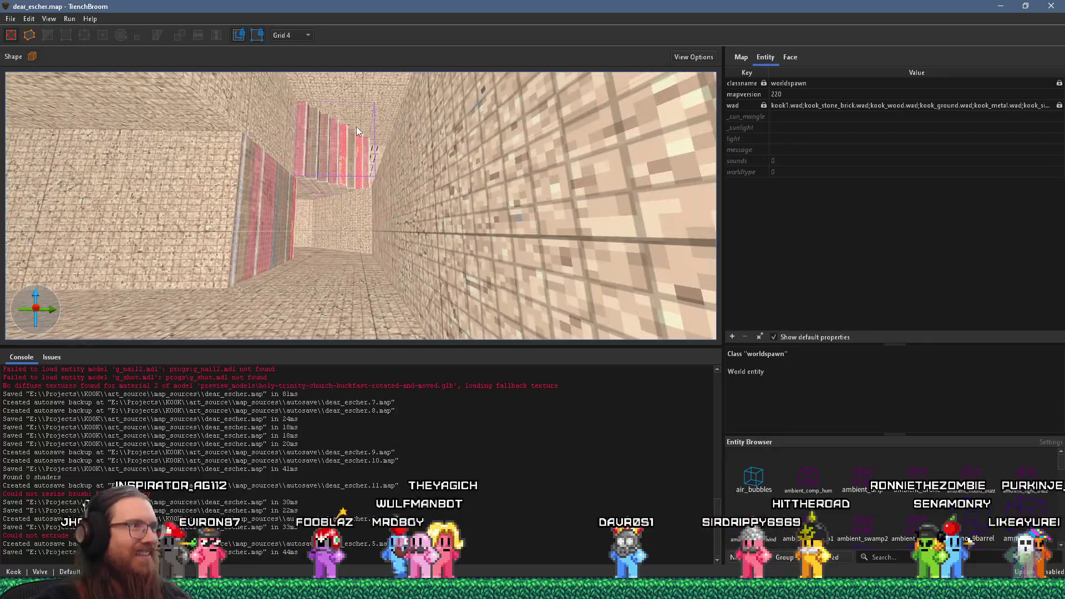
key(w)
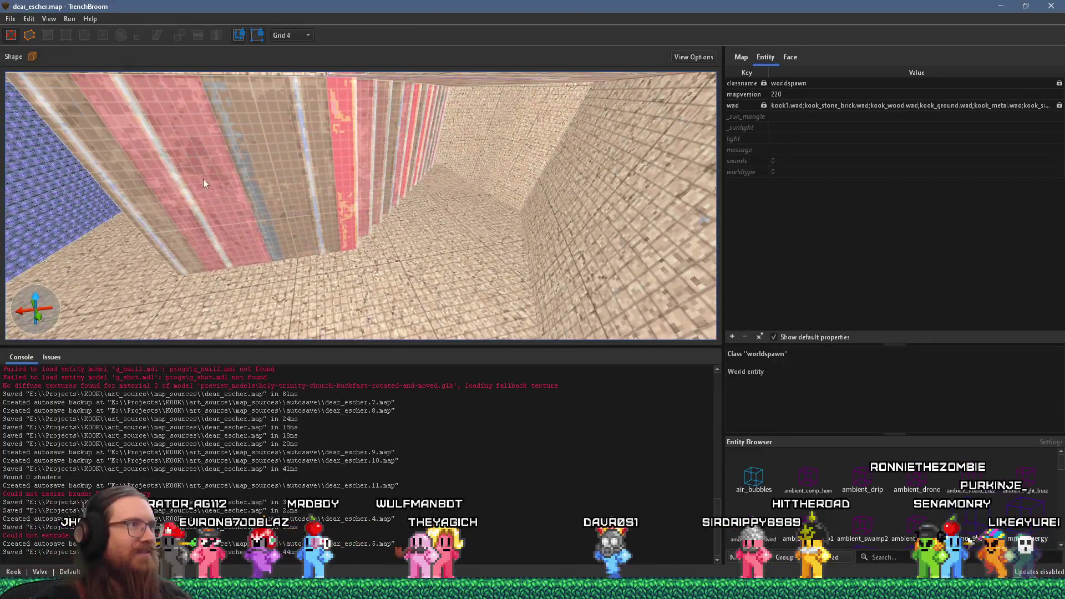
key(s)
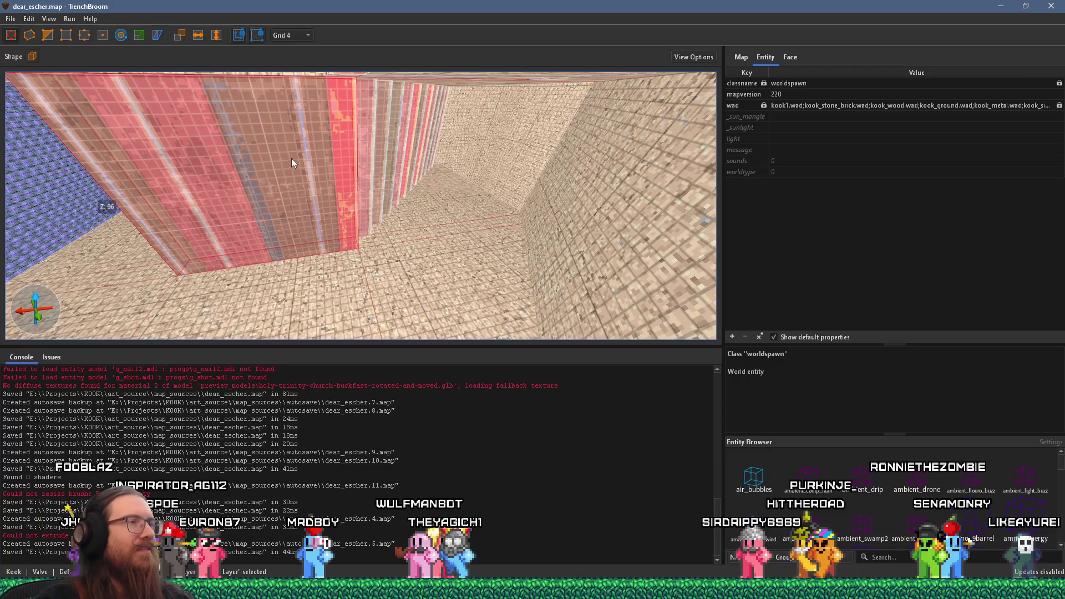
click(267, 218)
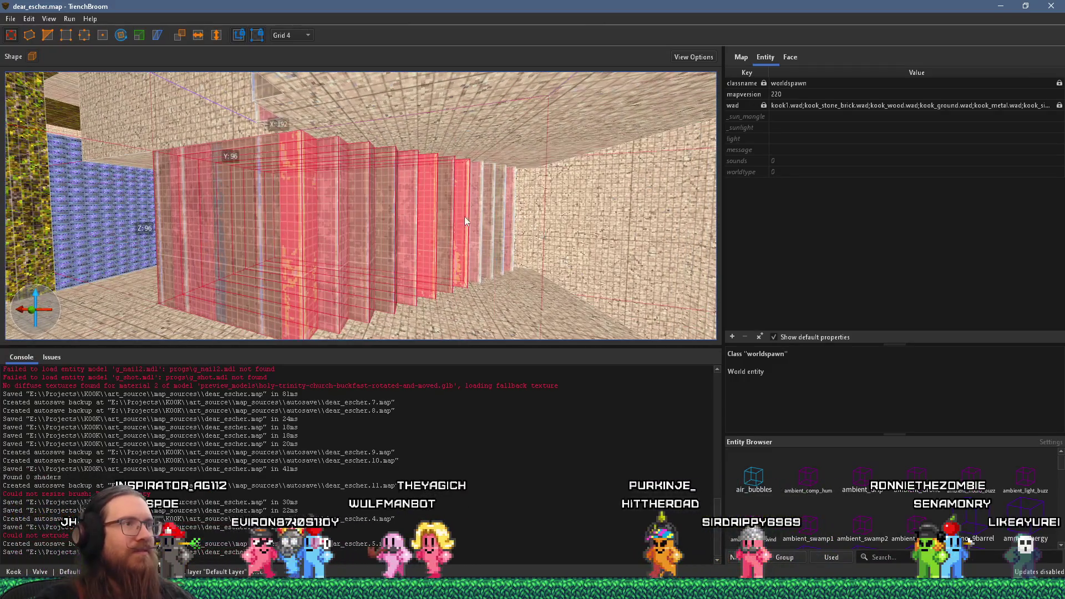
mouse_move(507, 214)
mouse_down()
mouse_move(326, 184)
mouse_move(553, 205)
mouse_move(536, 209)
mouse_up()
key(Down)
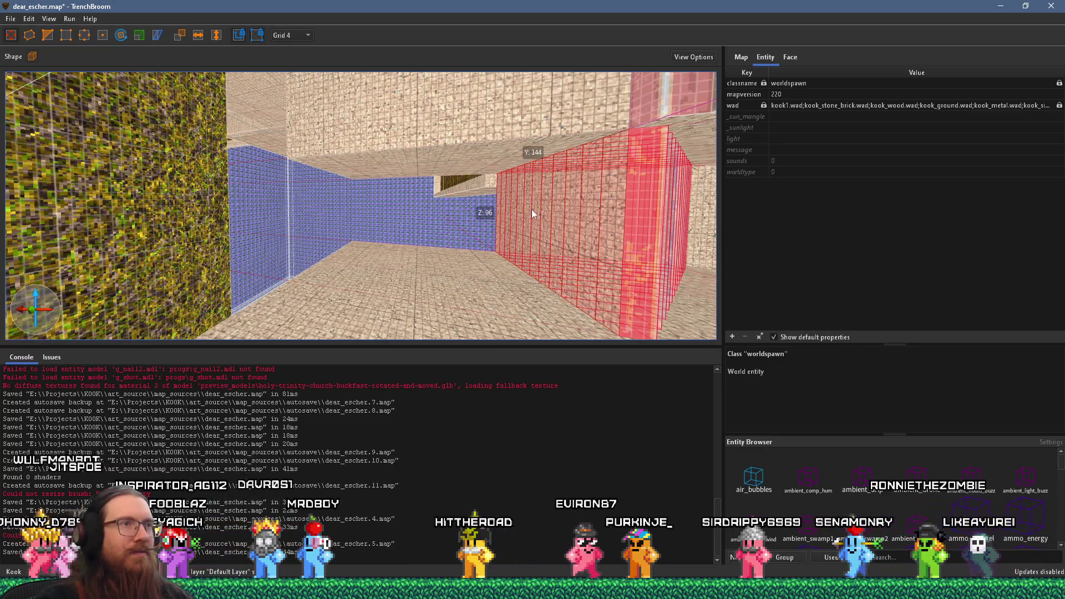
key(Down)
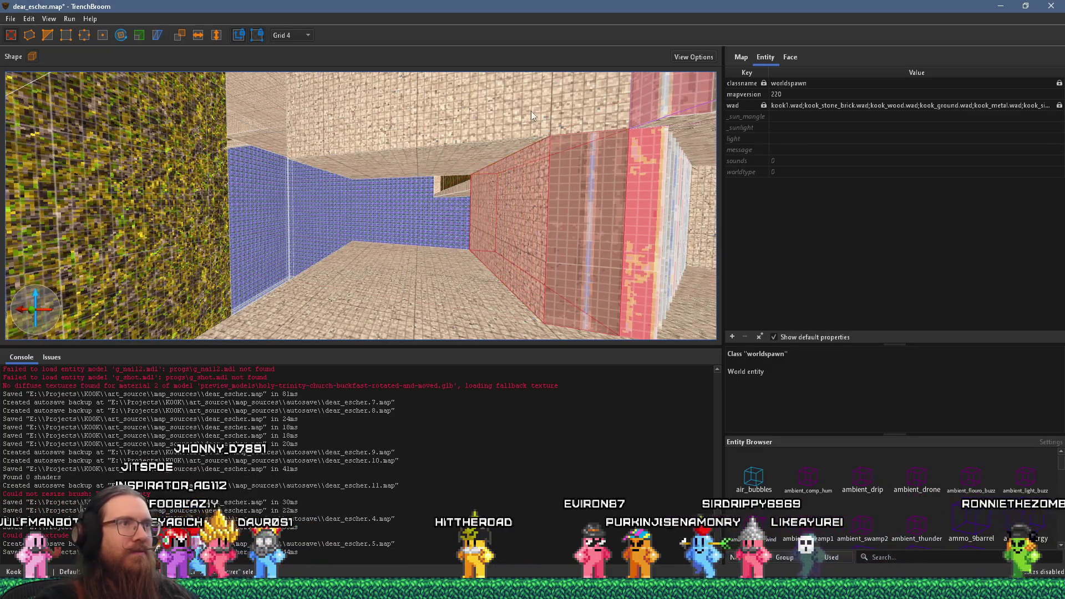
Select the right-hand wall brush, fly toward the red-walled corridor, and bring up grid sizes
shift+click(539, 123)
click(566, 178)
mouse_move(521, 198)
mouse_down()
mouse_move(501, 213)
mouse_move(571, 211)
mouse_move(353, 203)
mouse_move(398, 178)
mouse_move(201, 96)
mouse_move(267, 133)
mouse_move(383, 262)
mouse_move(340, 234)
mouse_move(305, 235)
mouse_move(291, 162)
mouse_move(300, 206)
mouse_move(285, 262)
mouse_move(284, 230)
mouse_move(146, 263)
mouse_move(320, 192)
mouse_move(321, 221)
mouse_move(286, 233)
mouse_move(367, 164)
mouse_move(363, 122)
mouse_move(349, 220)
mouse_move(220, 263)
mouse_move(234, 236)
mouse_move(130, 181)
mouse_move(166, 185)
mouse_up()
scroll(285, 233, up, 1)
mouse_move(282, 190)
mouse_down()
mouse_move(415, 202)
mouse_move(286, 218)
mouse_move(154, 211)
mouse_move(266, 234)
mouse_move(323, 228)
mouse_move(448, 271)
mouse_move(359, 266)
mouse_up()
click(291, 35)
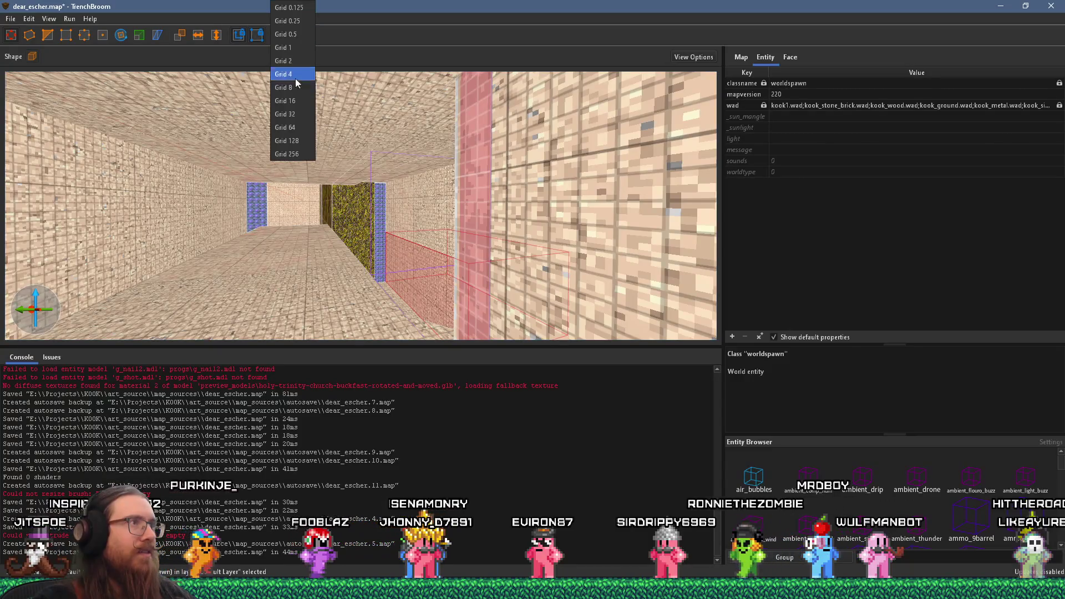
Set the grid size to 16 and fly toward the red brush
click(295, 74)
mouse_move(402, 230)
mouse_down()
mouse_move(387, 229)
mouse_move(532, 234)
mouse_move(400, 218)
mouse_move(388, 205)
mouse_move(514, 208)
mouse_move(550, 249)
mouse_move(485, 244)
mouse_move(481, 205)
mouse_move(603, 166)
mouse_move(495, 149)
mouse_move(442, 74)
mouse_move(409, 142)
mouse_up()
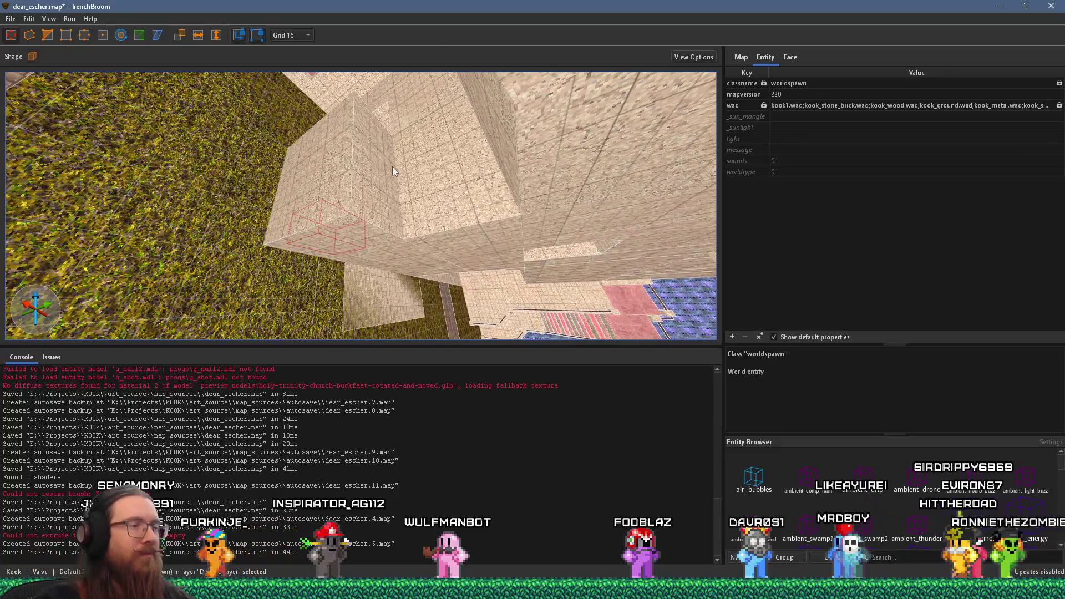
mouse_move(349, 248)
mouse_down()
mouse_move(248, 84)
mouse_move(145, 26)
mouse_move(331, 183)
mouse_move(322, 162)
mouse_move(308, 295)
mouse_move(63, 149)
mouse_move(74, 128)
mouse_move(176, 156)
mouse_up()
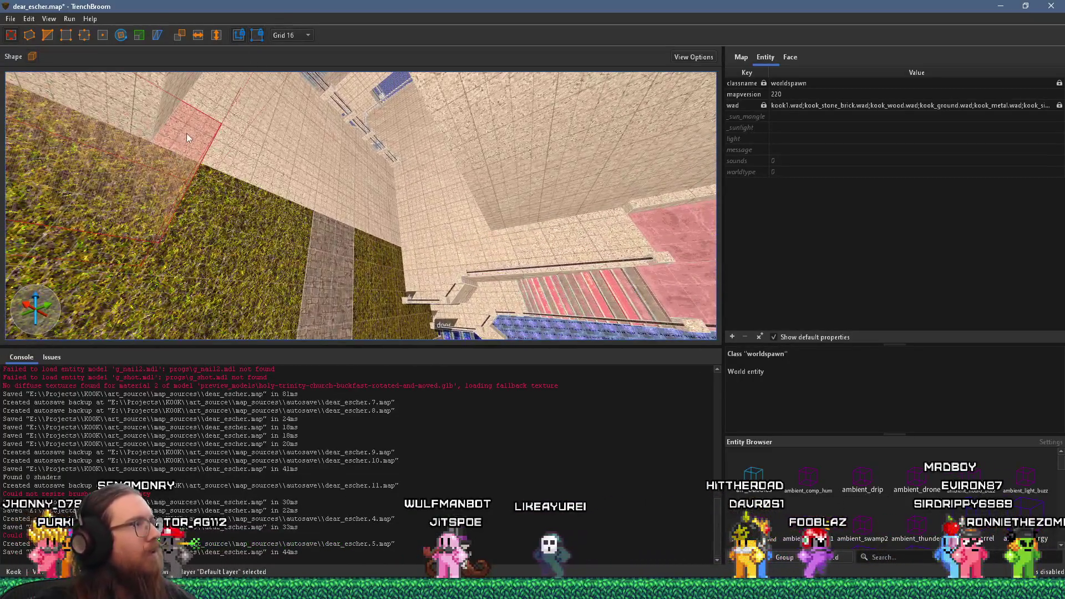
Attempt to resize a face of the pink brush, then face the wall between blue and pink
mouse_move(103, 264)
mouse_down()
mouse_move(117, 184)
mouse_move(159, 239)
mouse_move(198, 236)
mouse_up()
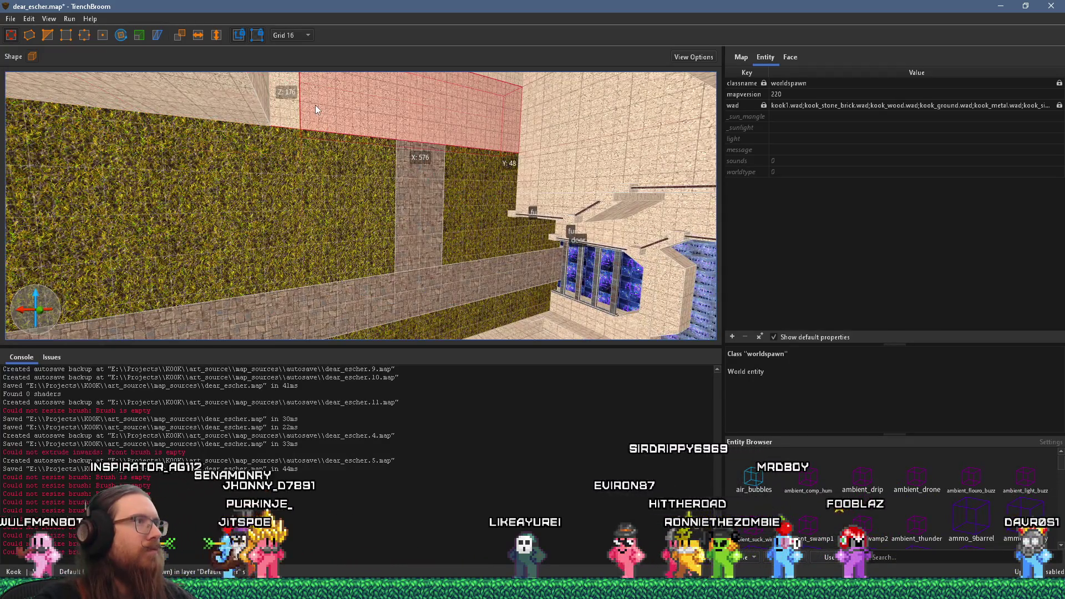
scroll(315, 109, up, 2)
mouse_move(317, 174)
mouse_down()
mouse_move(293, 104)
mouse_move(267, 173)
mouse_move(277, 209)
mouse_move(337, 217)
mouse_move(356, 233)
mouse_move(489, 272)
mouse_move(448, 244)
mouse_move(376, 262)
mouse_move(365, 257)
mouse_move(425, 223)
mouse_move(583, 263)
mouse_move(648, 318)
mouse_up()
scroll(648, 326, up, 3)
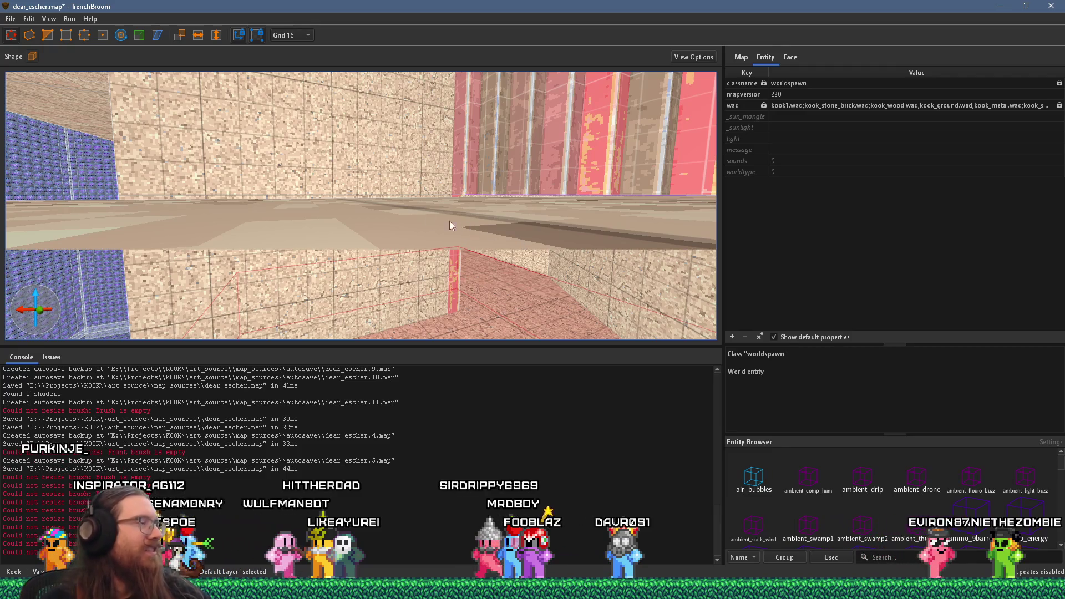
drag(383, 210, 432, 233)
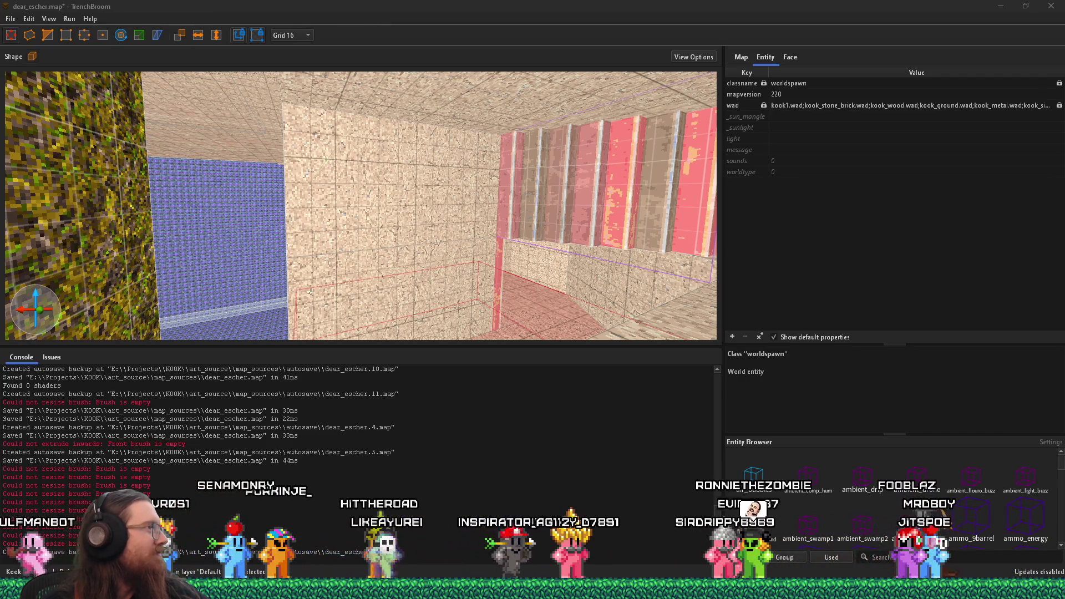
Fly past the red pillars and down the tiled shaft, then select the end wall brush
key(w)
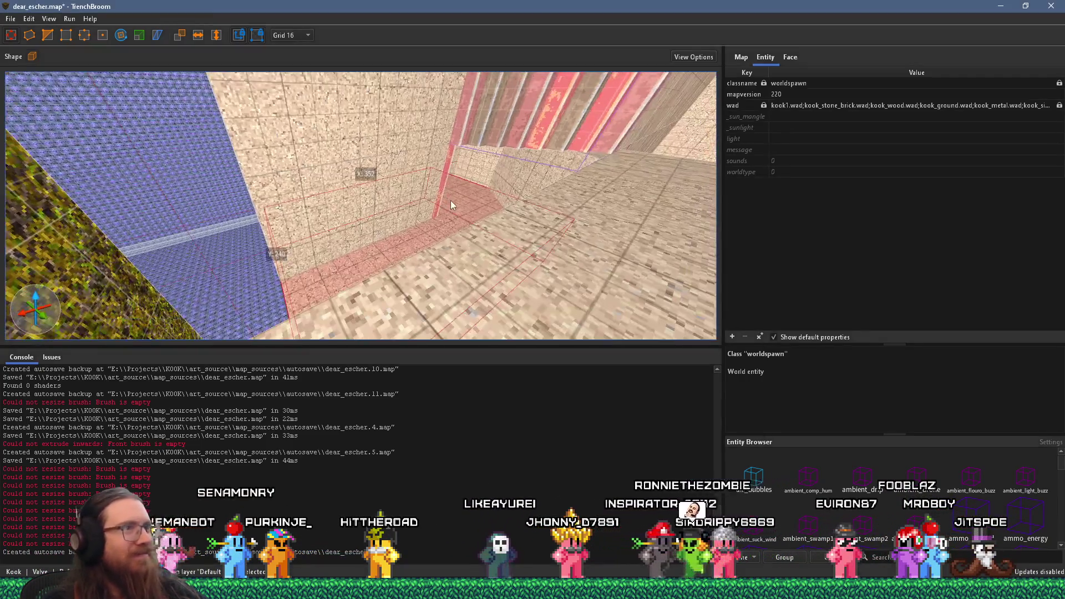
mouse_move(404, 205)
mouse_down()
mouse_move(411, 219)
mouse_move(202, 220)
mouse_move(73, 237)
mouse_up()
mouse_move(200, 239)
mouse_down()
mouse_move(576, 224)
mouse_move(498, 221)
mouse_move(205, 157)
mouse_move(281, 185)
mouse_move(119, 148)
mouse_move(355, 160)
mouse_move(352, 171)
mouse_up()
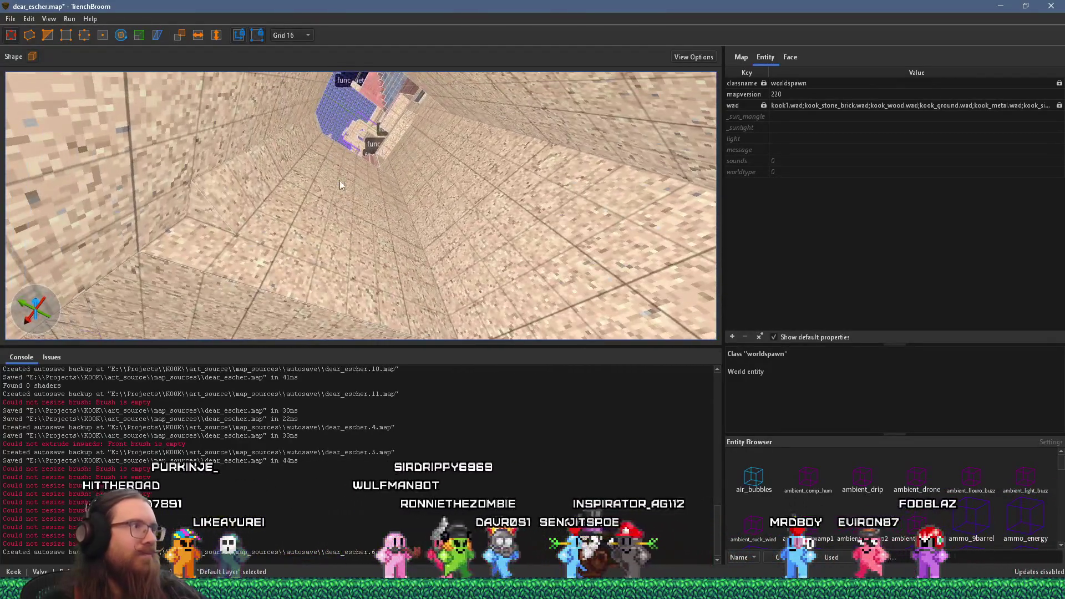
mouse_move(245, 211)
mouse_down()
mouse_move(239, 165)
mouse_move(330, 180)
mouse_move(412, 111)
mouse_move(457, 165)
mouse_move(434, 131)
mouse_move(479, 225)
mouse_up()
mouse_move(426, 324)
mouse_down()
mouse_move(374, 307)
mouse_move(396, 234)
mouse_move(75, 245)
mouse_move(403, 228)
mouse_move(407, 264)
mouse_move(311, 234)
mouse_move(202, 229)
mouse_move(350, 188)
mouse_move(511, 234)
mouse_move(351, 183)
mouse_move(411, 196)
mouse_move(443, 225)
mouse_move(421, 181)
mouse_move(571, 156)
mouse_move(402, 58)
mouse_move(219, 15)
mouse_move(280, 92)
mouse_move(453, 162)
mouse_move(492, 143)
mouse_move(425, 183)
mouse_move(285, 228)
mouse_move(404, 163)
mouse_move(536, 205)
mouse_move(435, 252)
mouse_move(433, 165)
mouse_move(539, 181)
mouse_up()
click(350, 191)
mouse_move(535, 222)
mouse_down()
mouse_move(375, 198)
mouse_move(512, 240)
mouse_up()
Delete the stray brush lying on the pink floor in the wall corner
mouse_move(520, 164)
mouse_down()
mouse_move(502, 171)
mouse_move(495, 141)
mouse_up()
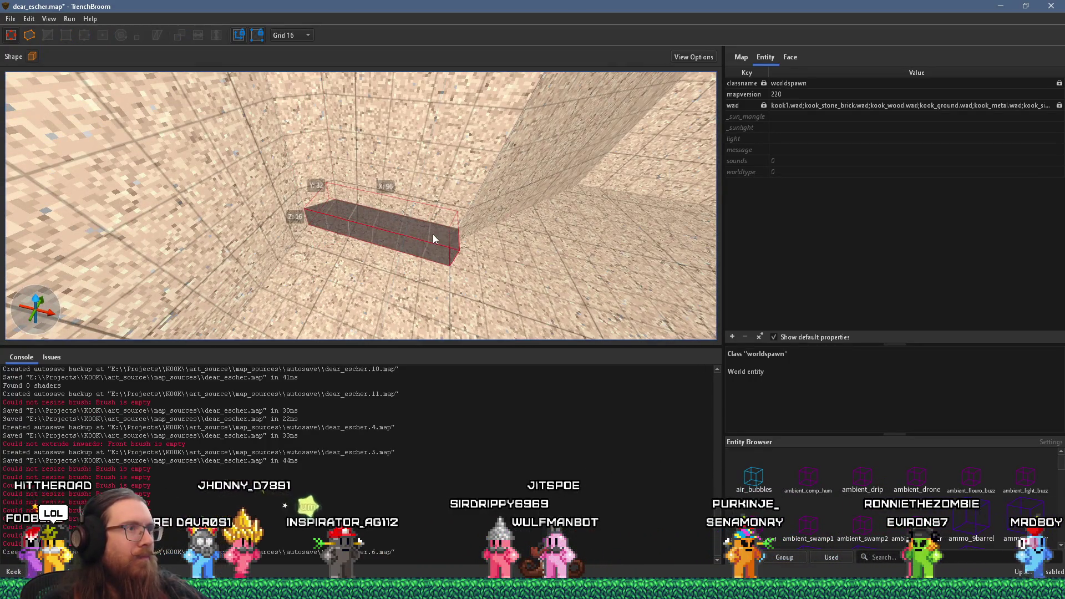
mouse_move(450, 239)
mouse_down()
mouse_move(374, 225)
mouse_move(306, 145)
mouse_up()
mouse_move(167, 89)
mouse_down()
mouse_move(254, 139)
mouse_move(248, 51)
mouse_up()
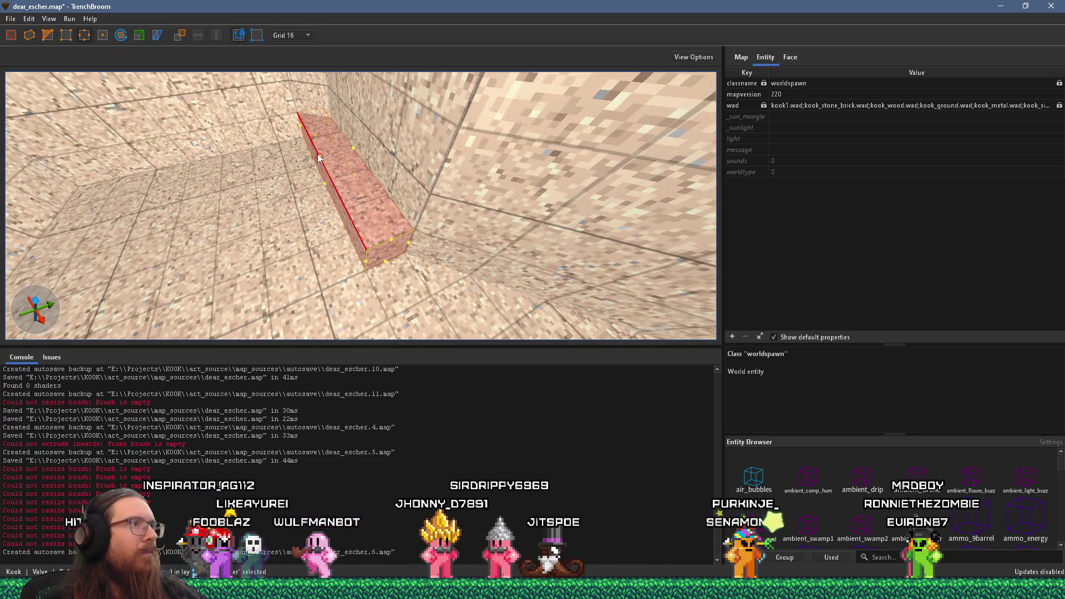
key(w)
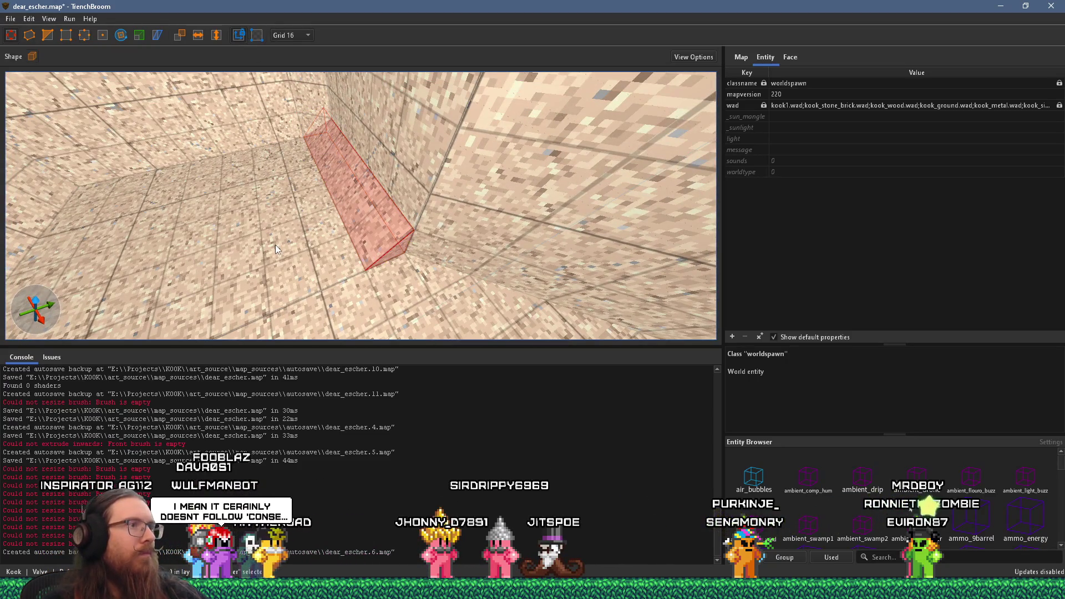
mouse_move(384, 216)
mouse_down()
mouse_move(425, 240)
mouse_move(493, 243)
mouse_move(454, 191)
mouse_move(399, 225)
mouse_up()
click(399, 225)
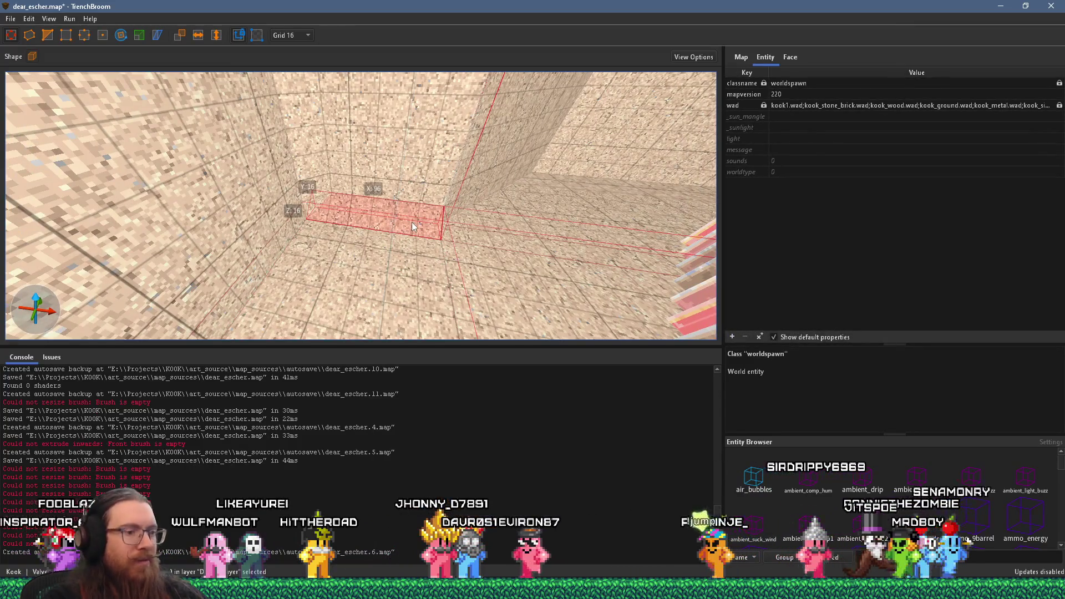
key(Delete)
Orbit the room to inspect the red, blue and grass brushes and the stone walls
mouse_move(474, 239)
mouse_down()
mouse_move(512, 201)
mouse_move(397, 260)
mouse_move(344, 258)
mouse_move(280, 220)
mouse_move(320, 254)
mouse_move(379, 251)
mouse_move(498, 191)
mouse_move(468, 198)
mouse_move(407, 308)
mouse_up()
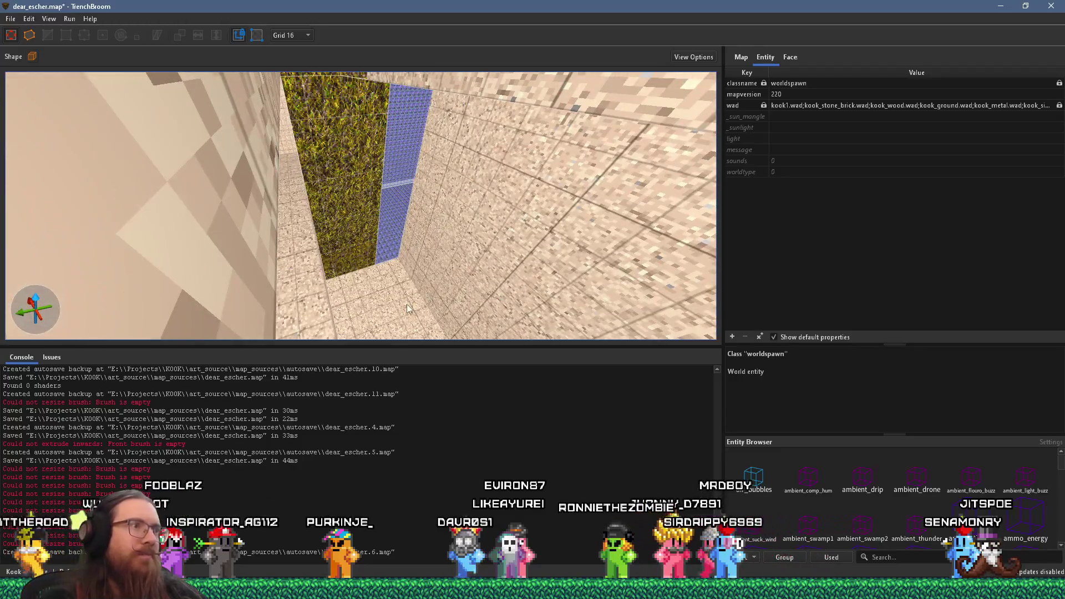
drag(409, 84, 384, 118)
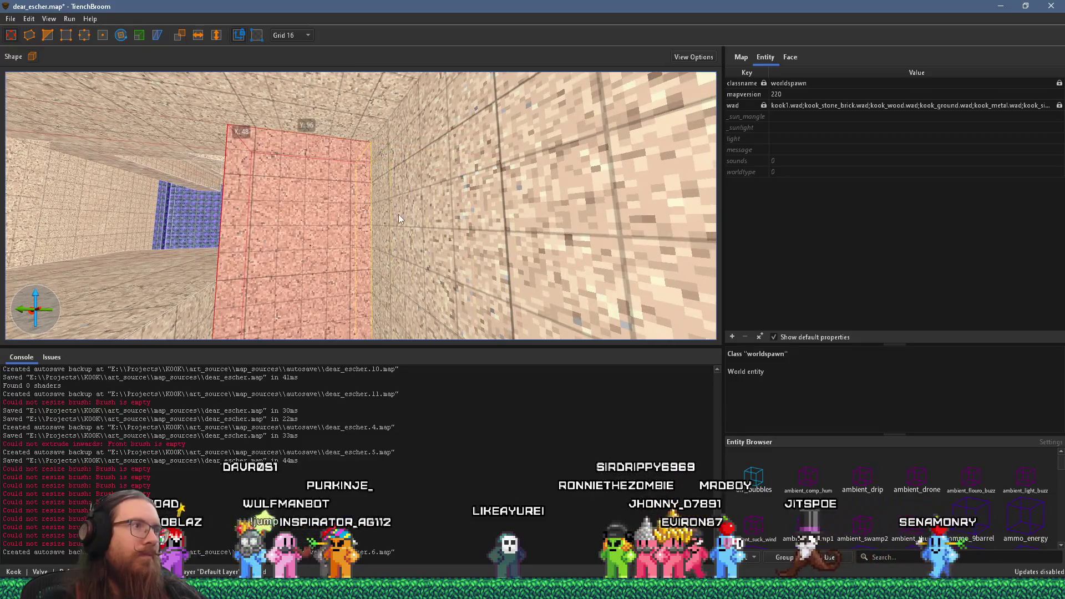
mouse_move(398, 214)
mouse_down()
mouse_move(314, 202)
mouse_move(278, 230)
mouse_move(179, 221)
mouse_move(309, 246)
mouse_move(396, 197)
mouse_up()
mouse_move(291, 216)
mouse_down()
mouse_move(474, 193)
mouse_move(483, 163)
mouse_move(344, 206)
mouse_move(359, 154)
mouse_move(388, 230)
mouse_move(287, 213)
mouse_move(268, 159)
mouse_move(322, 177)
mouse_move(358, 243)
mouse_move(524, 129)
mouse_move(477, 185)
mouse_move(481, 264)
mouse_move(567, 272)
mouse_up()
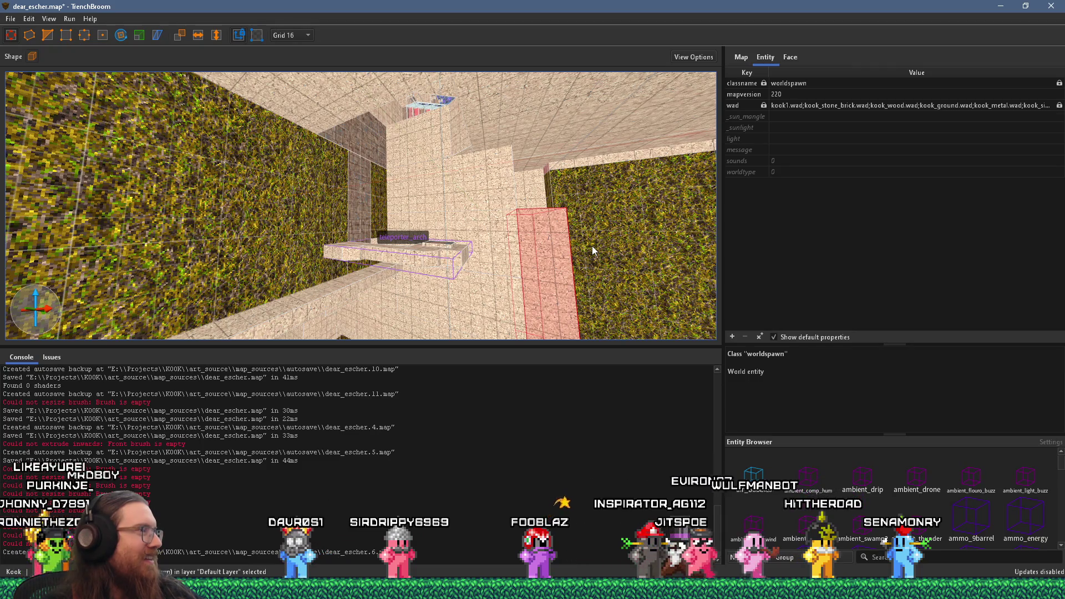
Zoom in and select the large wall brush beside the corridor
scroll(593, 250, up, 5)
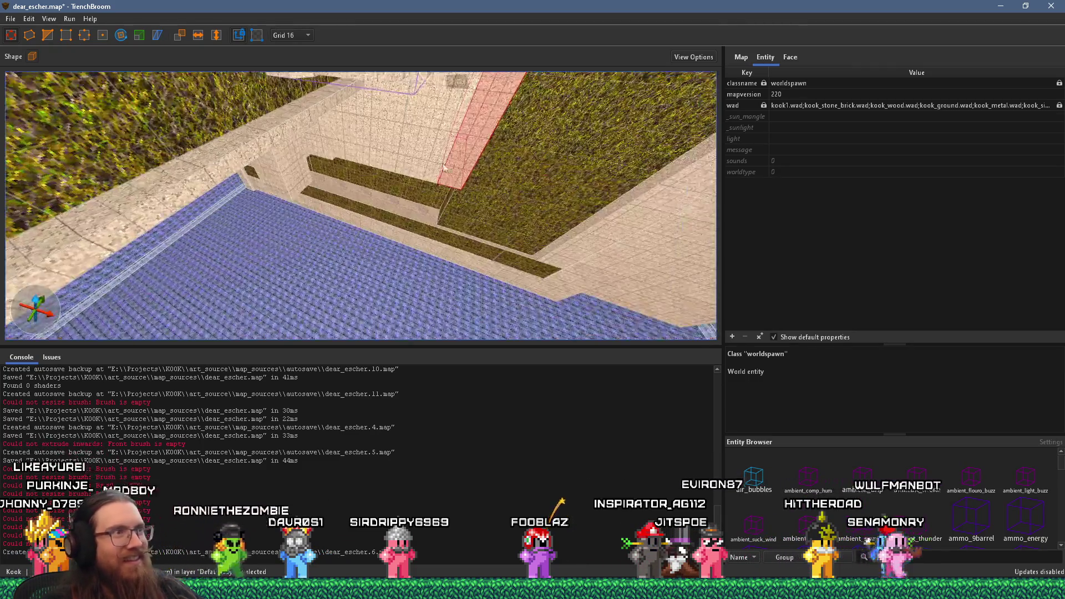
scroll(372, 250, up, 10)
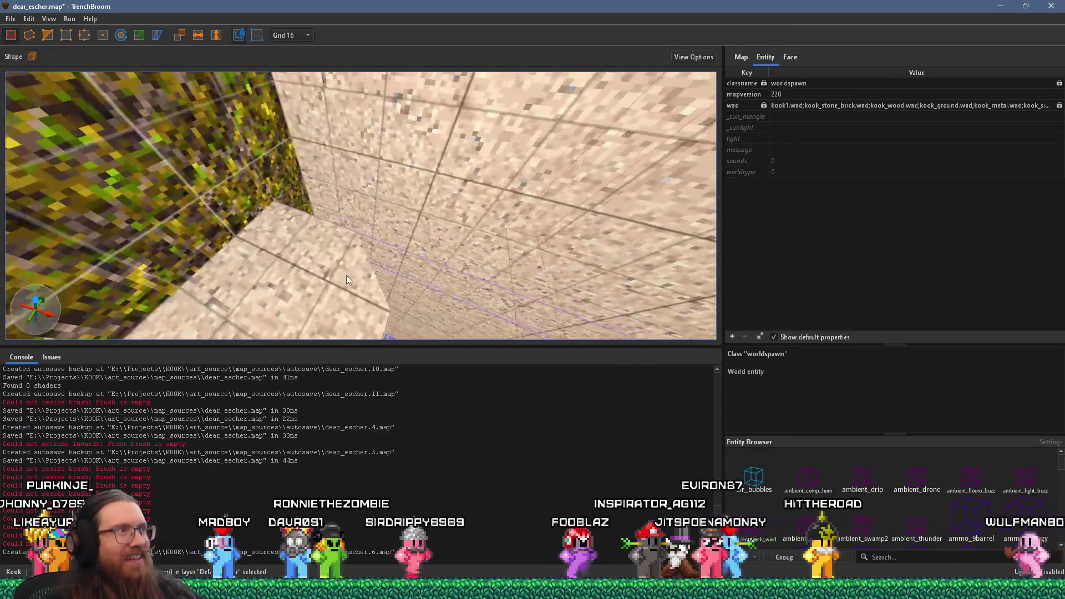
scroll(487, 236, down, 10)
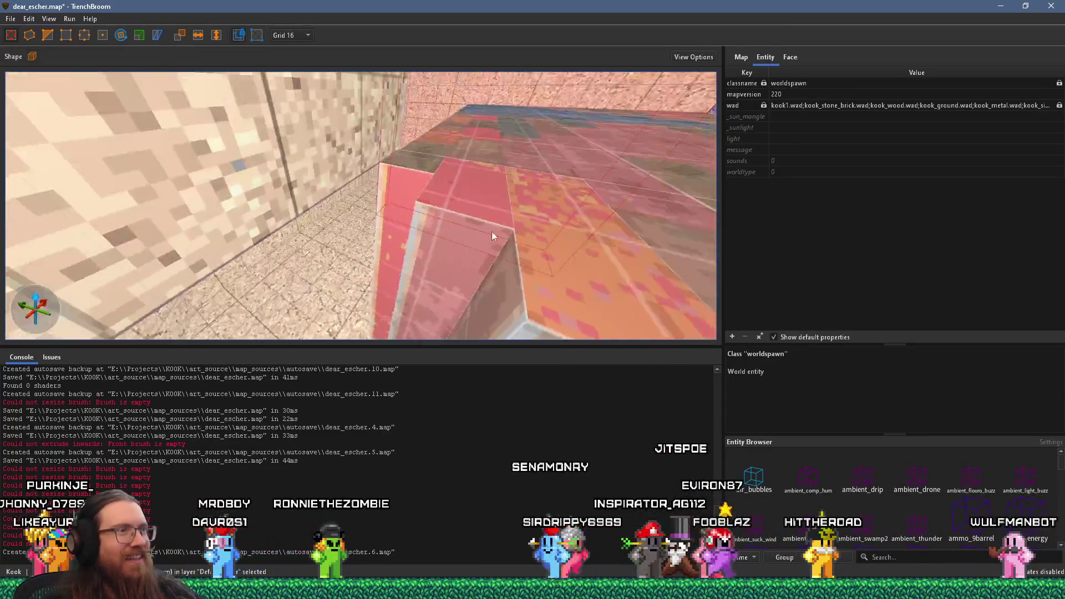
scroll(501, 163, up, 8)
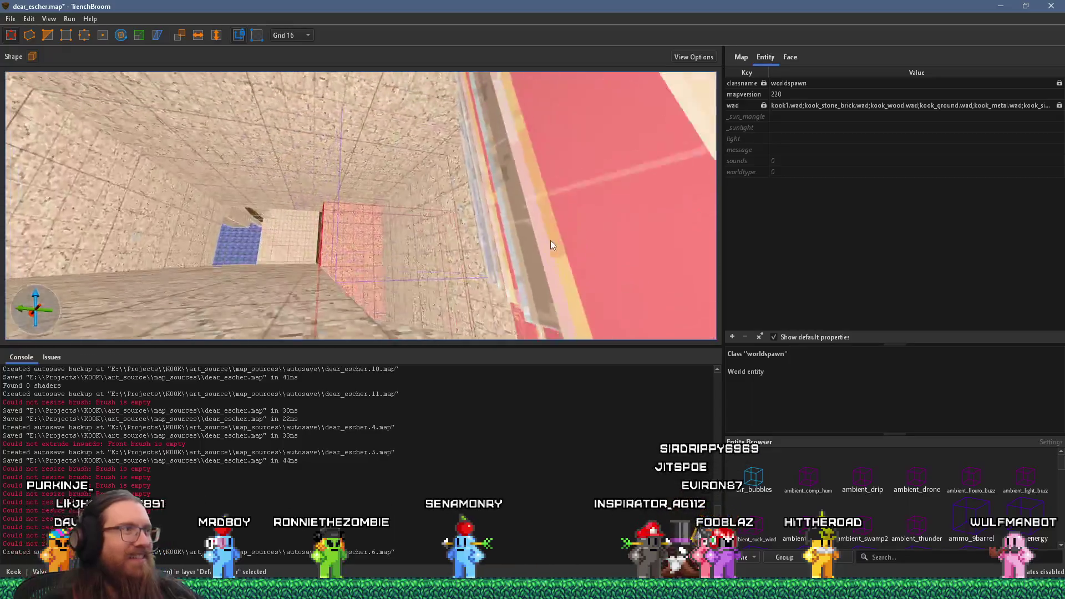
scroll(511, 237, down, 10)
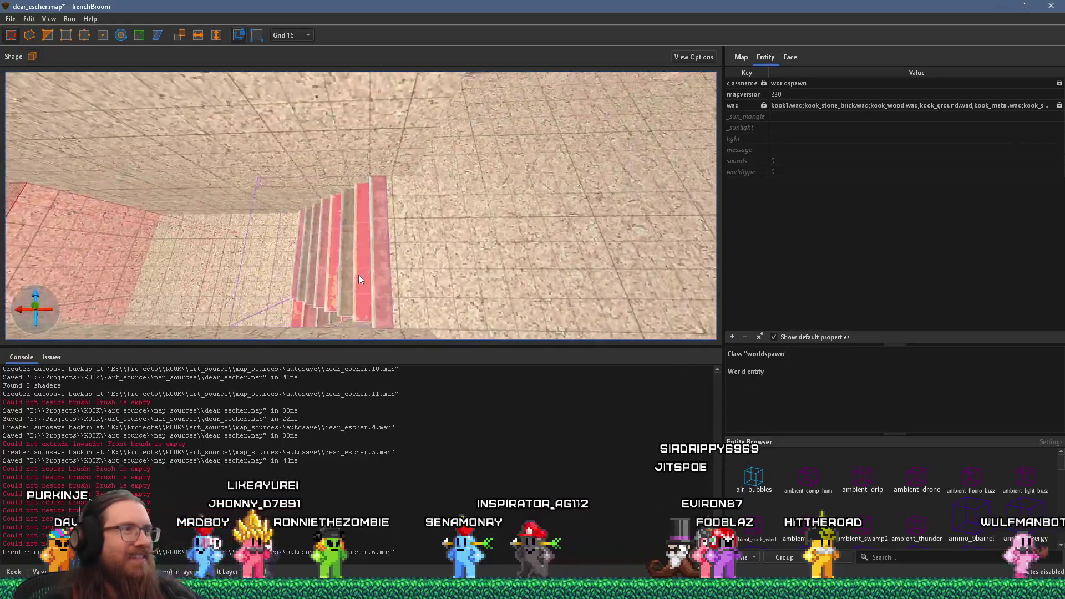
scroll(439, 258, up, 8)
scroll(424, 214, down, 8)
scroll(423, 213, down, 3)
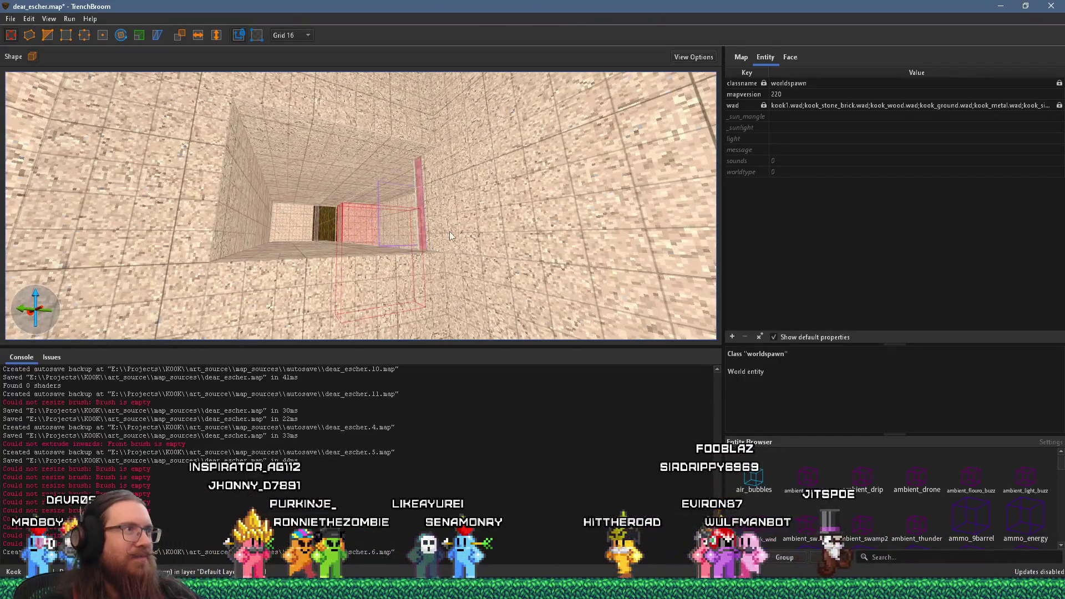
scroll(271, 198, up, 5)
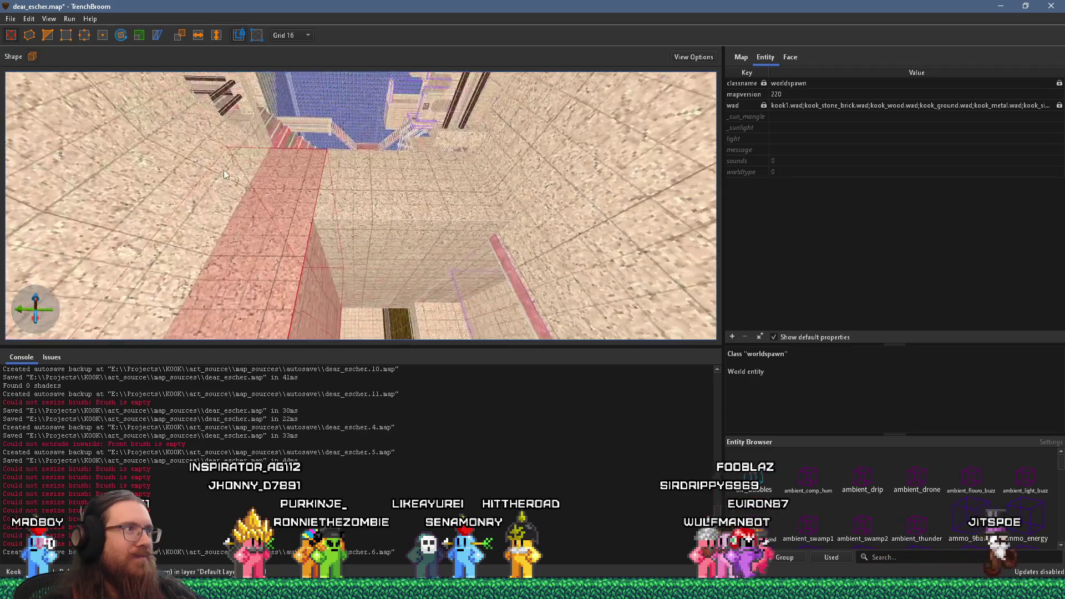
scroll(311, 187, down, 5)
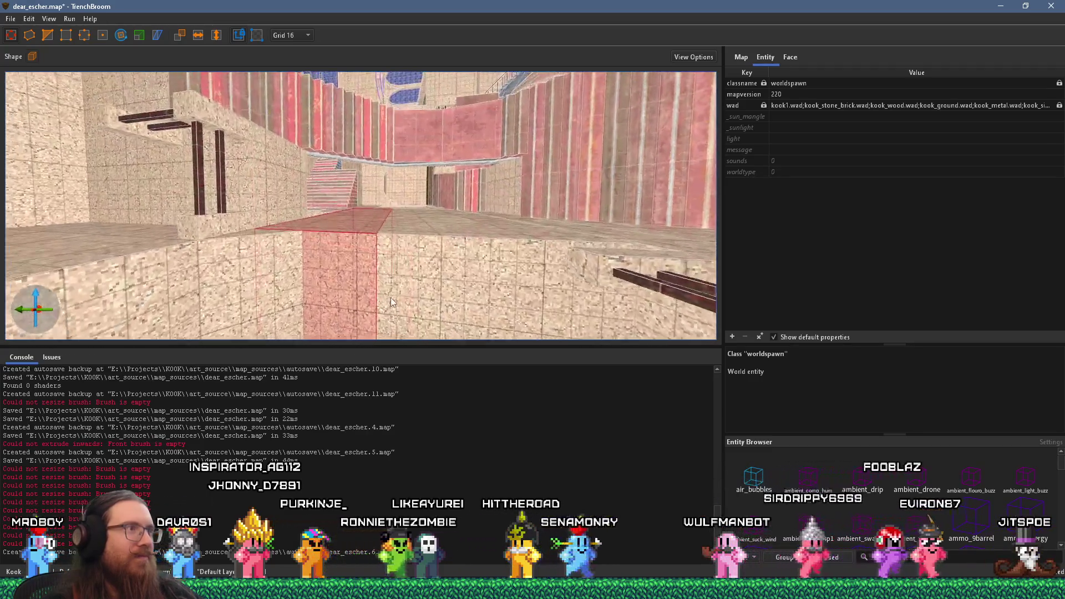
scroll(402, 325, up, 10)
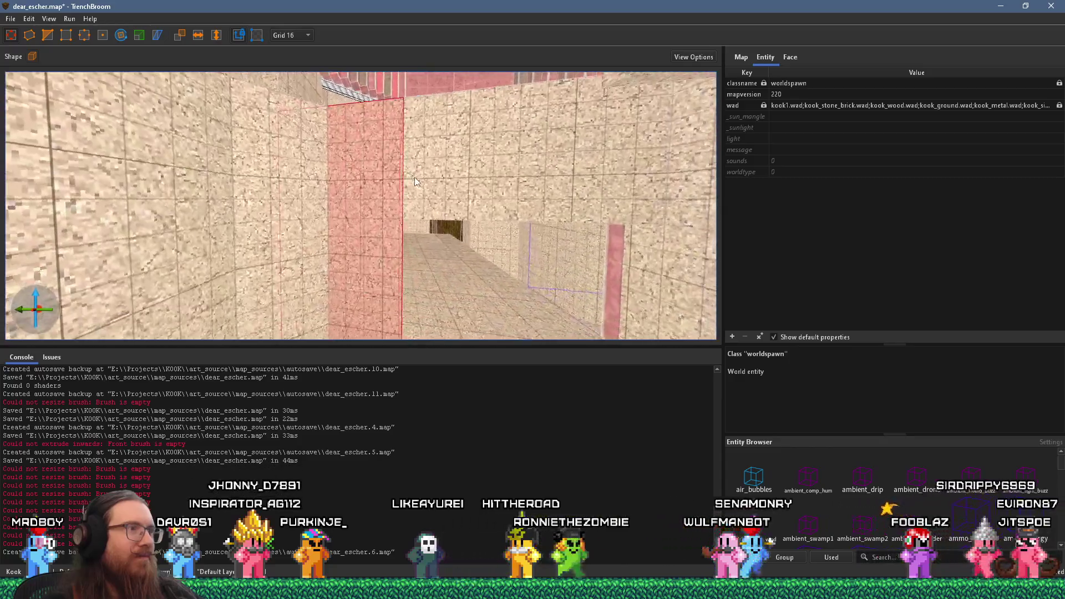
scroll(384, 121, down, 15)
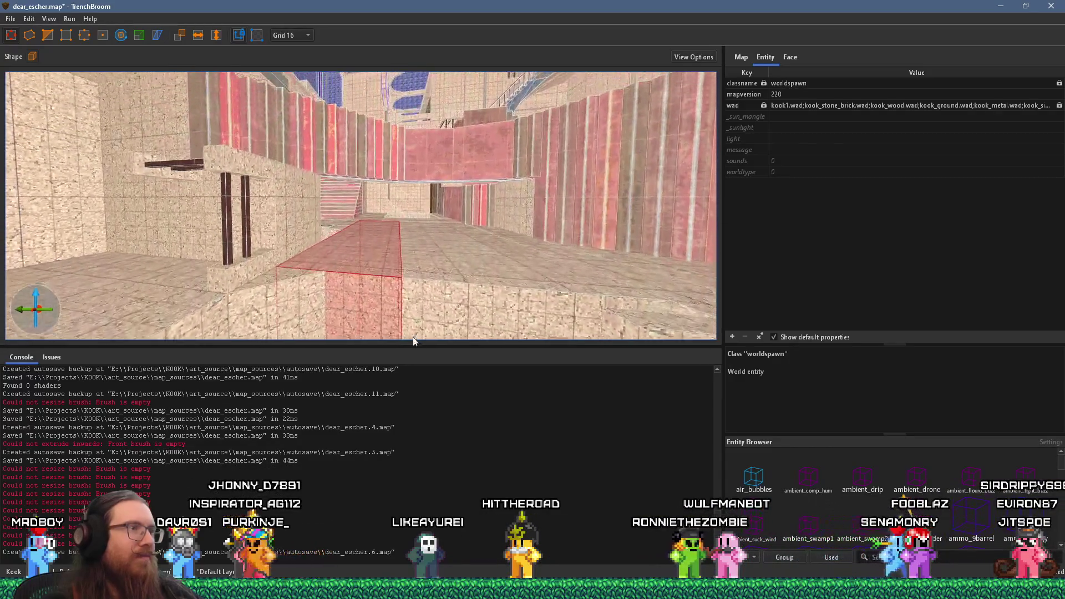
scroll(422, 333, up, 5)
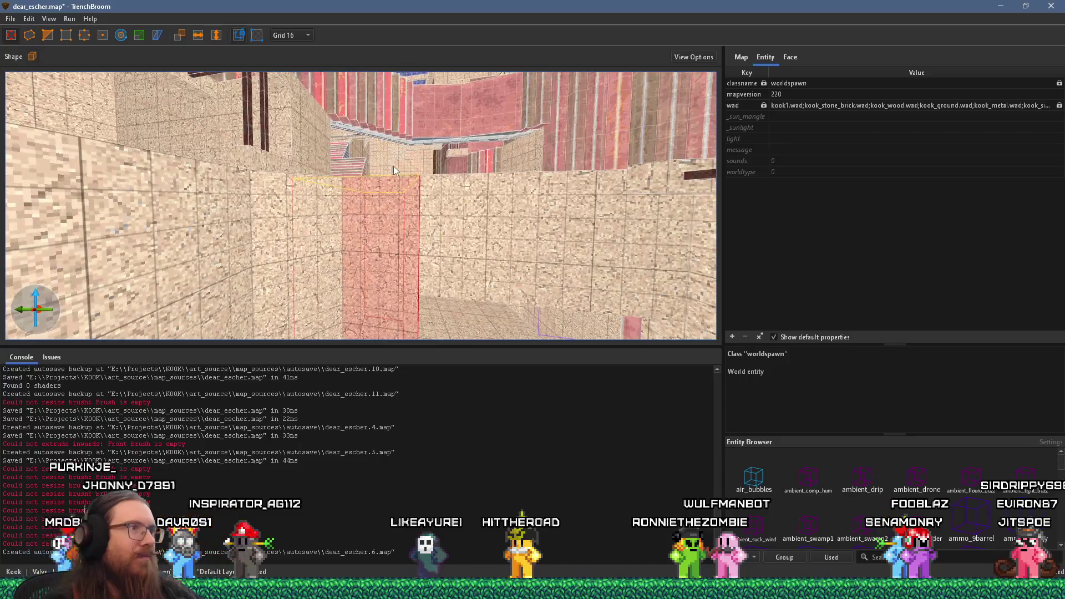
click(431, 261)
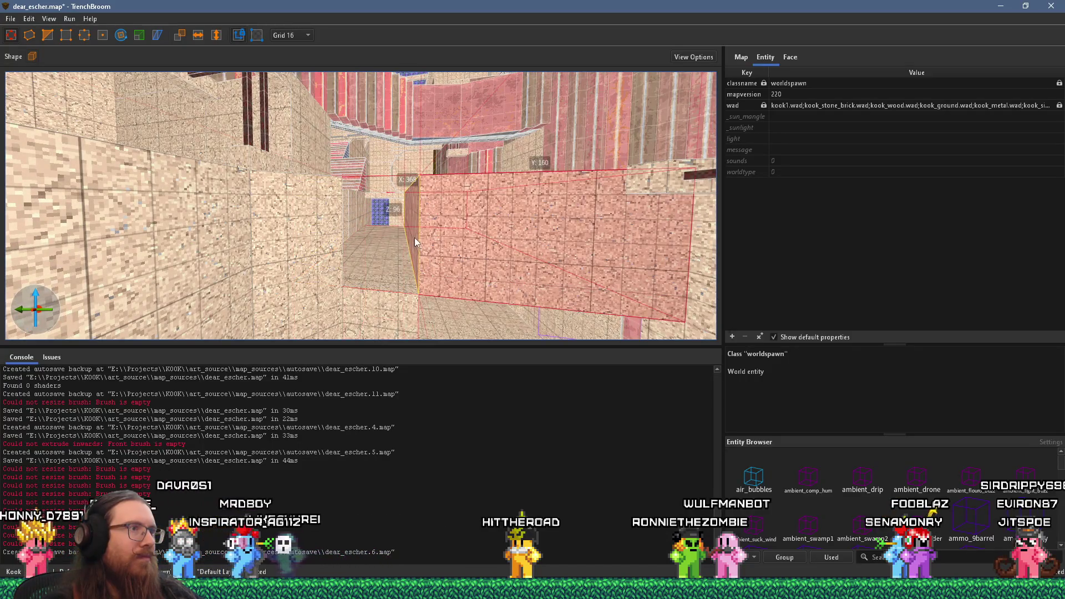
Stretch the wall brush further across the wall and down toward the blue floor
scroll(329, 238, down, 5)
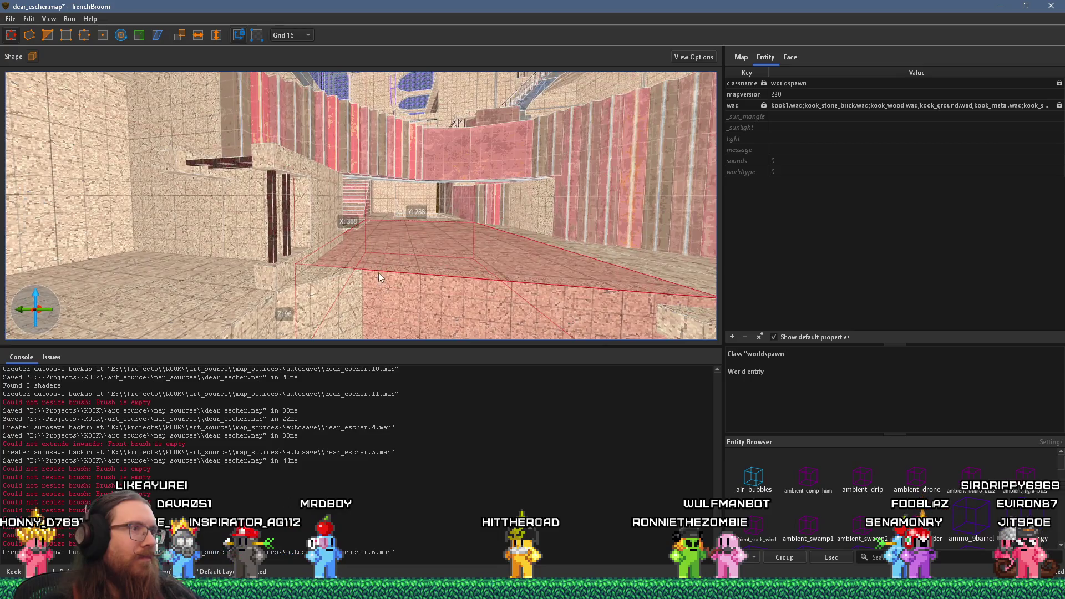
scroll(379, 272, down, 3)
scroll(325, 262, up, 10)
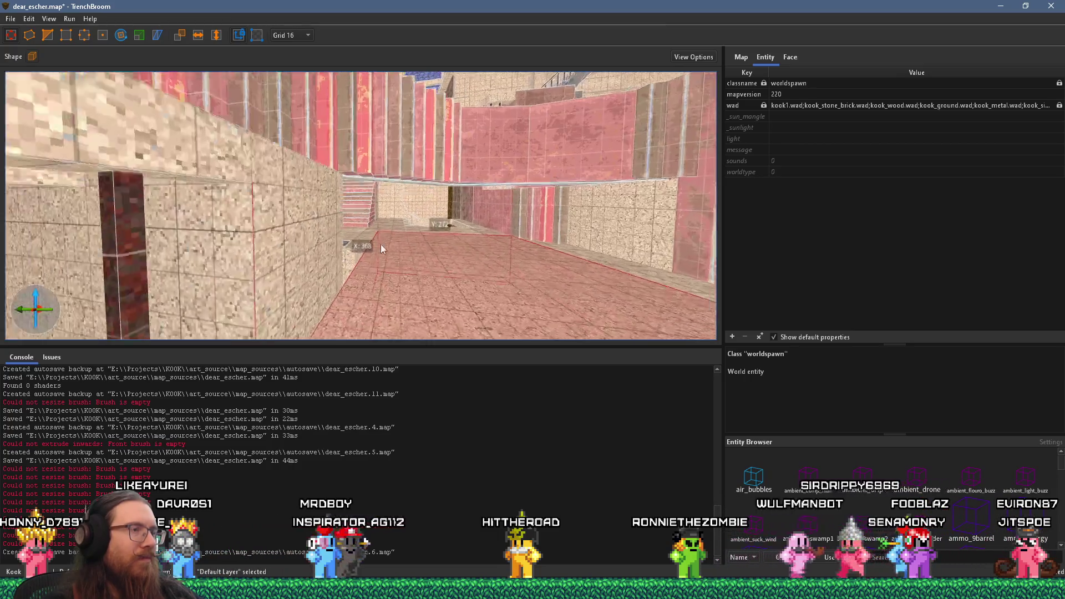
scroll(480, 203, up, 3)
scroll(453, 239, down, 10)
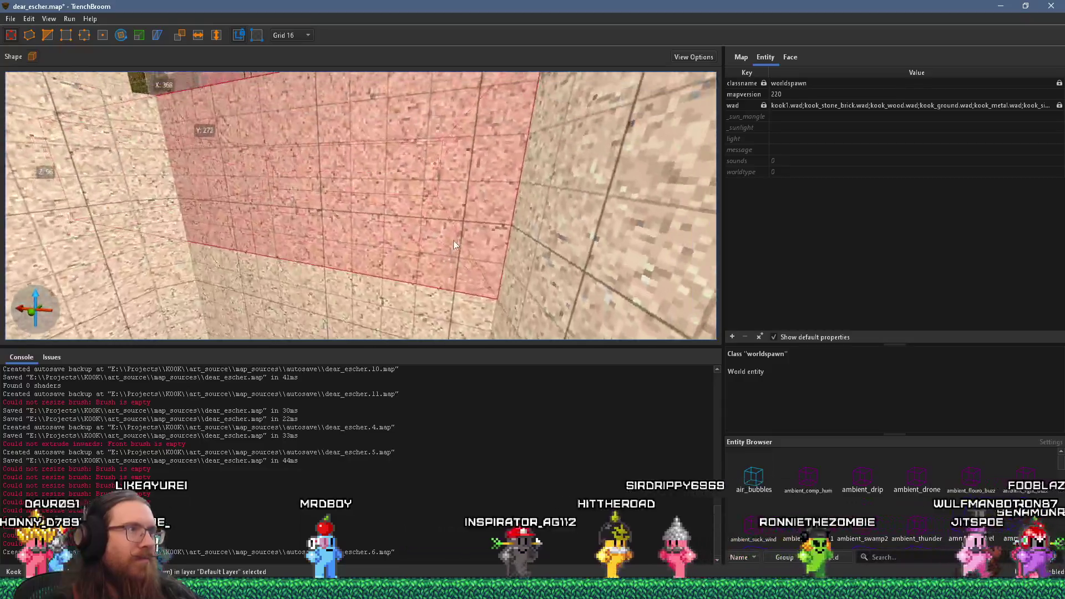
scroll(302, 222, up, 6)
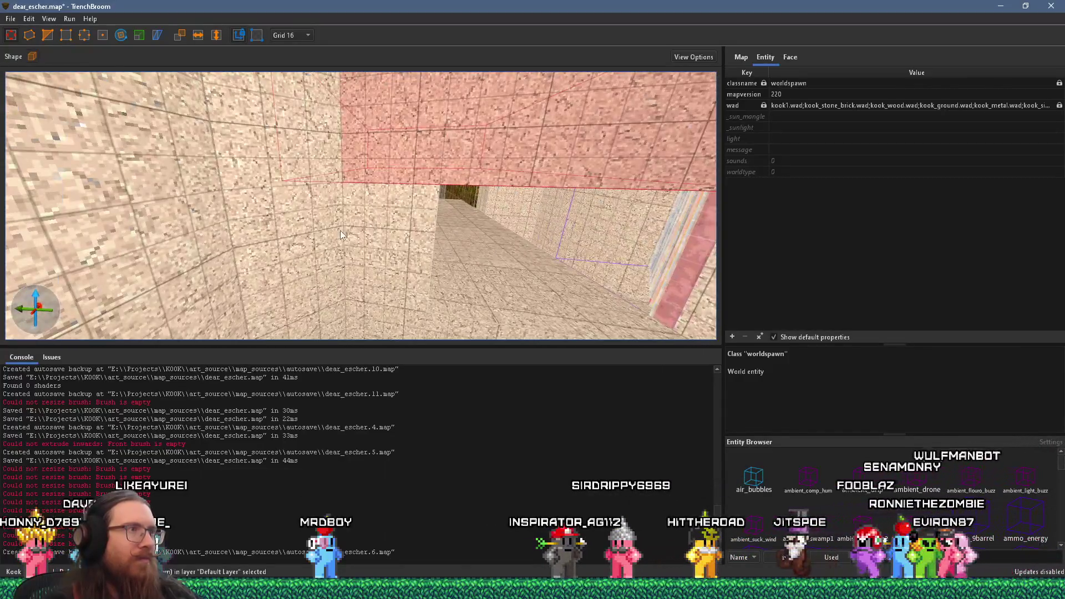
scroll(429, 204, down, 5)
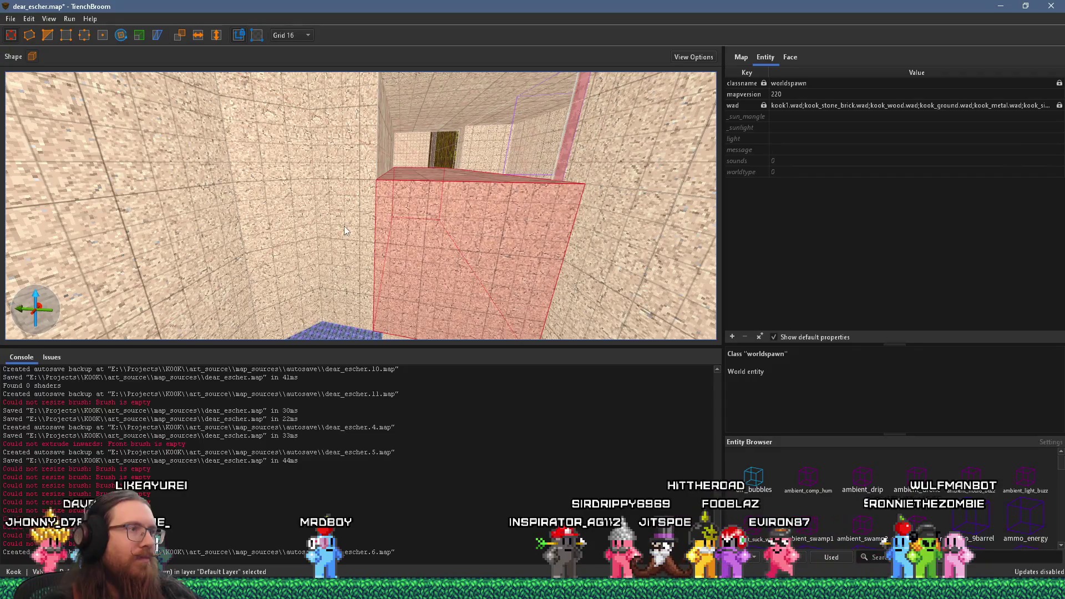
scroll(343, 226, down, 3)
scroll(363, 253, down, 3)
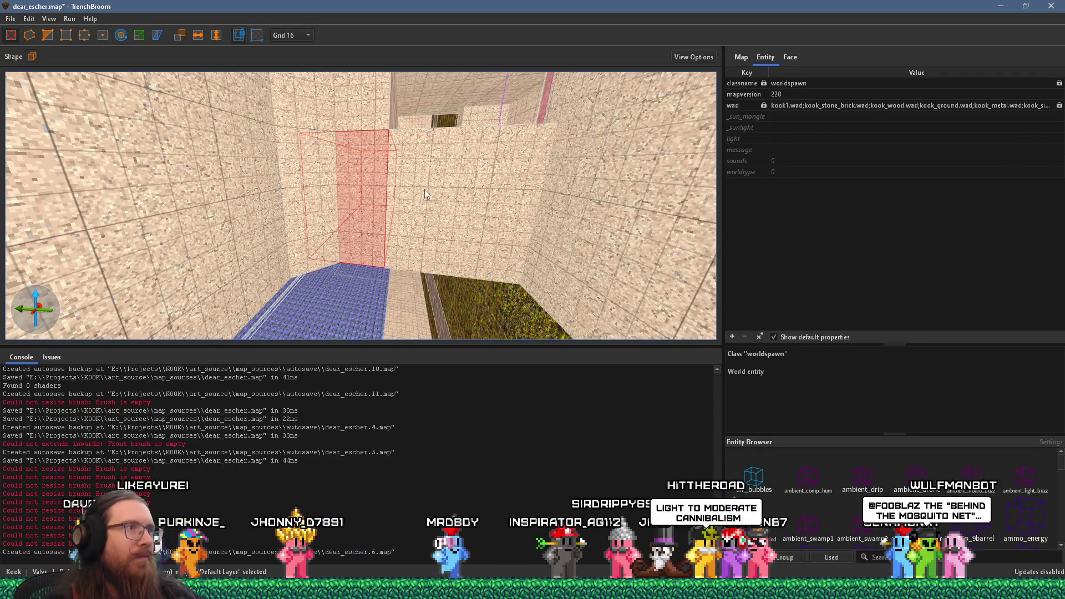
key(ctrl+z)
scroll(377, 301, up, 5)
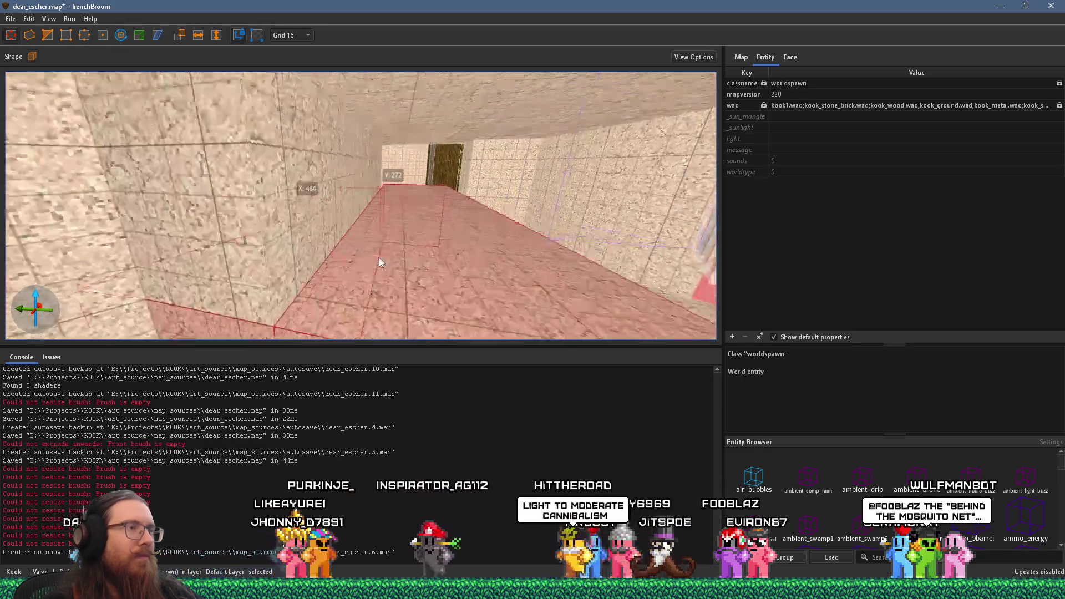
scroll(385, 245, up, 5)
scroll(402, 247, up, 5)
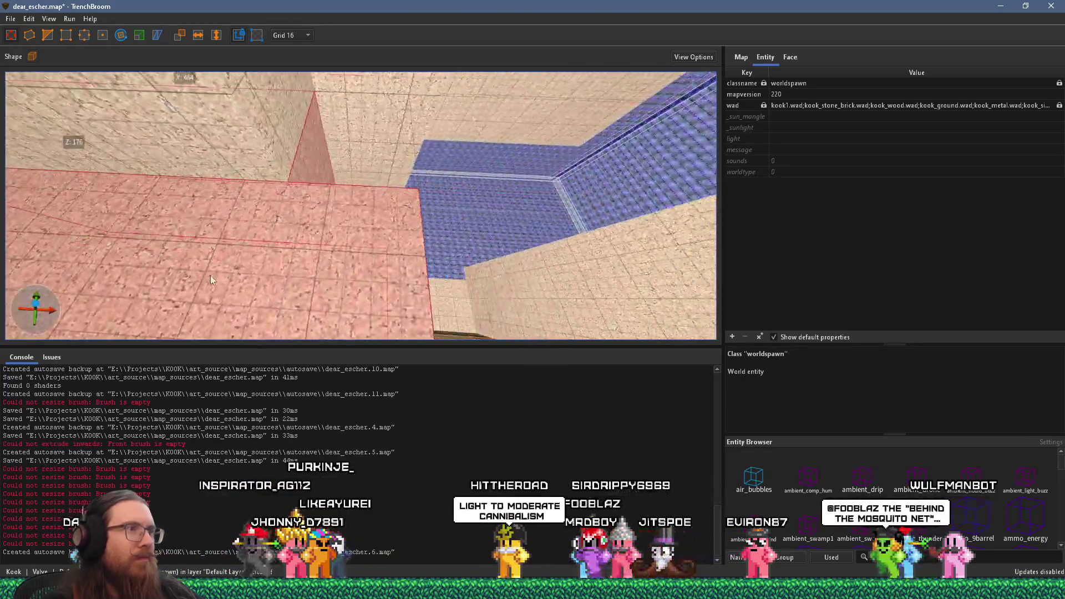
scroll(192, 273, up, 5)
scroll(131, 158, up, 5)
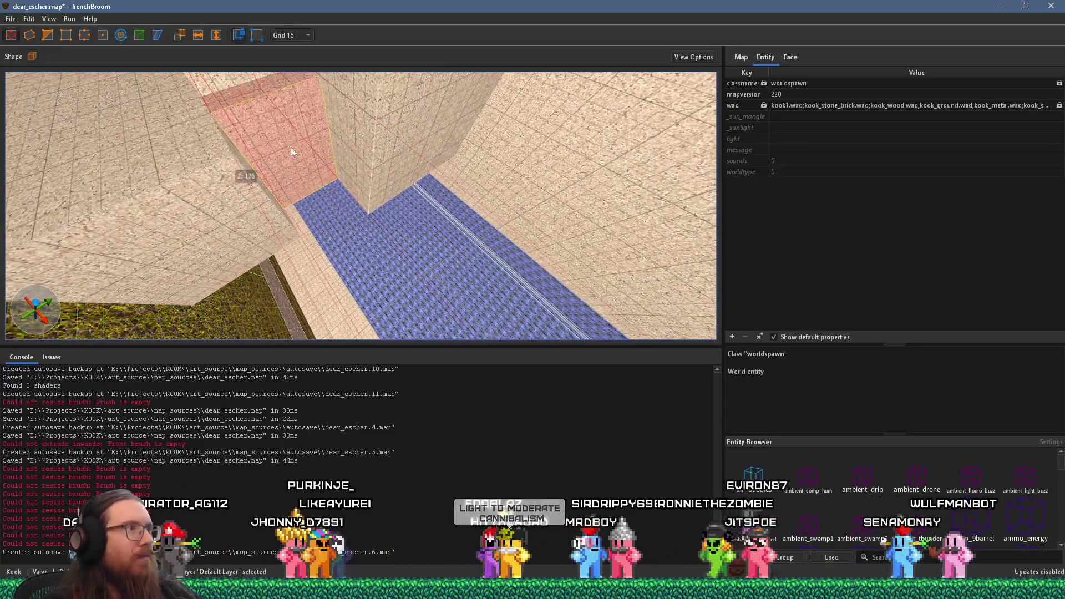
mouse_move(307, 174)
mouse_down()
mouse_move(297, 168)
mouse_move(311, 156)
mouse_move(366, 138)
mouse_move(285, 76)
mouse_move(206, 101)
mouse_move(286, 124)
mouse_move(284, 55)
mouse_move(334, 150)
mouse_move(346, 254)
mouse_move(359, 208)
mouse_move(325, 253)
mouse_move(315, 294)
mouse_move(329, 237)
mouse_move(318, 217)
mouse_move(340, 198)
mouse_move(316, 199)
mouse_move(287, 173)
mouse_move(270, 187)
mouse_up()
mouse_move(270, 182)
mouse_down()
mouse_move(192, 204)
mouse_move(306, 206)
mouse_move(217, 155)
mouse_move(314, 163)
mouse_move(205, 210)
mouse_move(384, 199)
mouse_move(384, 242)
mouse_move(242, 239)
mouse_up()
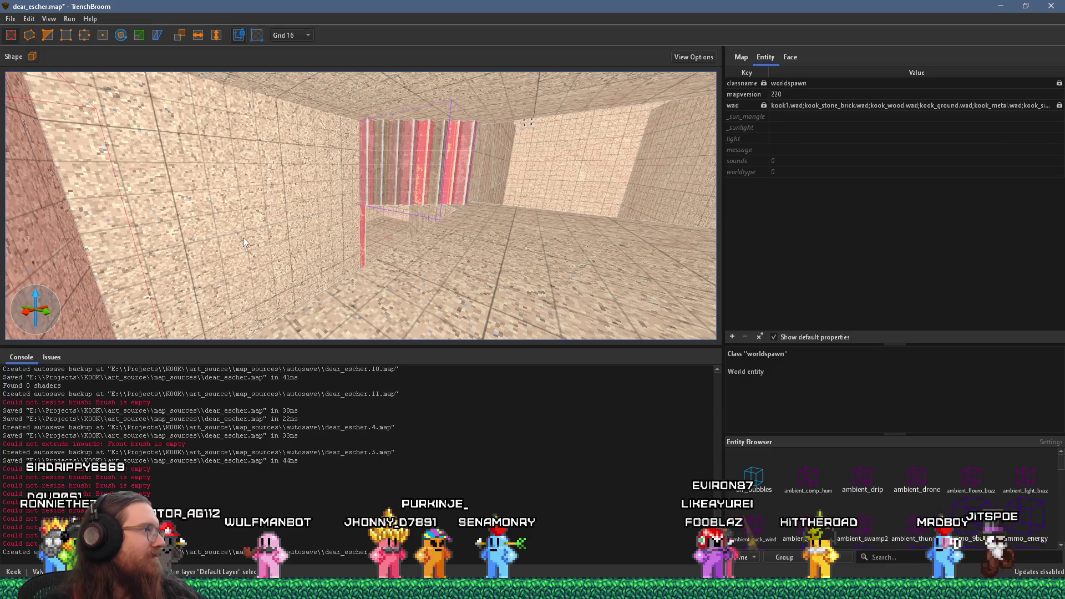
Select the slanted slab among the rails and switch to the Rotate tool
mouse_move(338, 254)
mouse_down()
mouse_move(378, 326)
mouse_move(302, 268)
mouse_move(340, 231)
mouse_move(329, 244)
mouse_move(379, 242)
mouse_move(263, 270)
mouse_move(233, 253)
mouse_up()
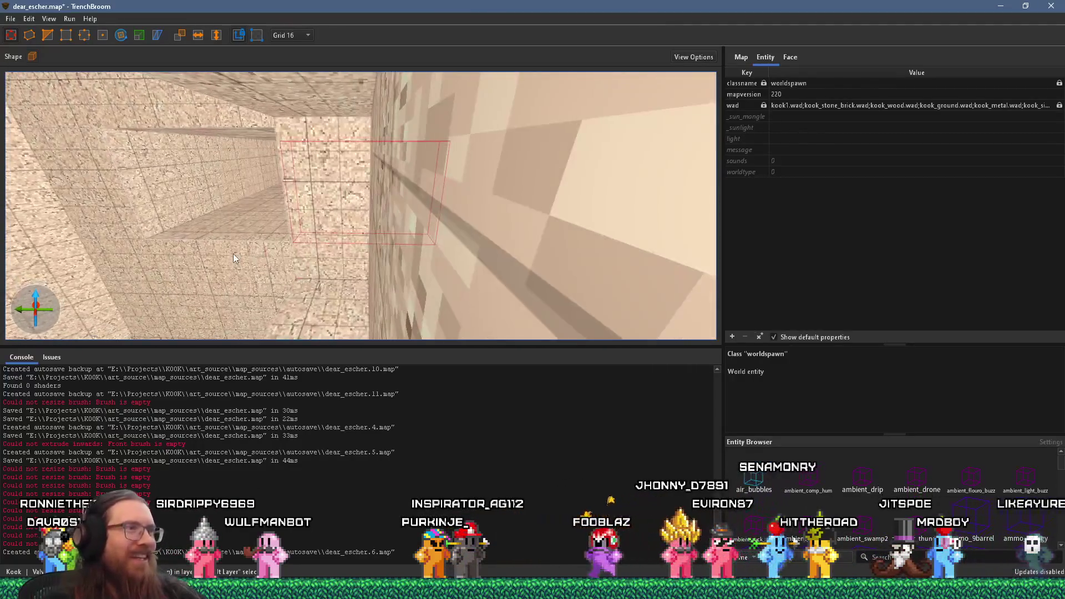
mouse_move(353, 262)
mouse_down()
mouse_move(192, 230)
mouse_move(274, 103)
mouse_move(276, 175)
mouse_move(255, 197)
mouse_move(198, 193)
mouse_up()
click(191, 195)
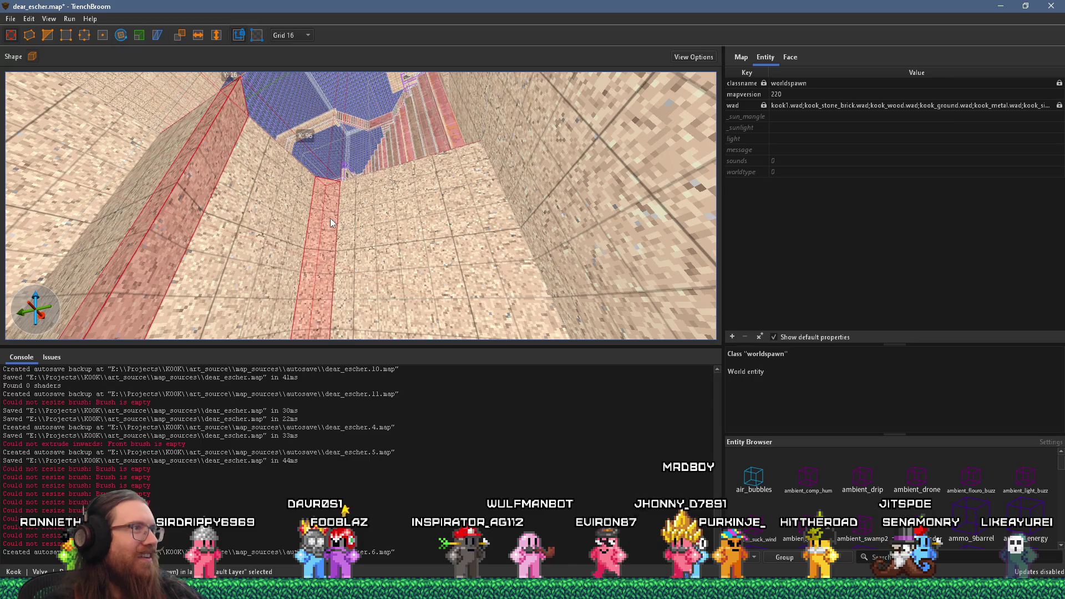
mouse_move(292, 232)
mouse_down()
mouse_move(294, 275)
mouse_move(343, 266)
mouse_move(449, 283)
mouse_move(572, 328)
mouse_move(343, 272)
mouse_move(492, 219)
mouse_move(494, 325)
mouse_move(491, 307)
mouse_move(259, 273)
mouse_move(371, 244)
mouse_up()
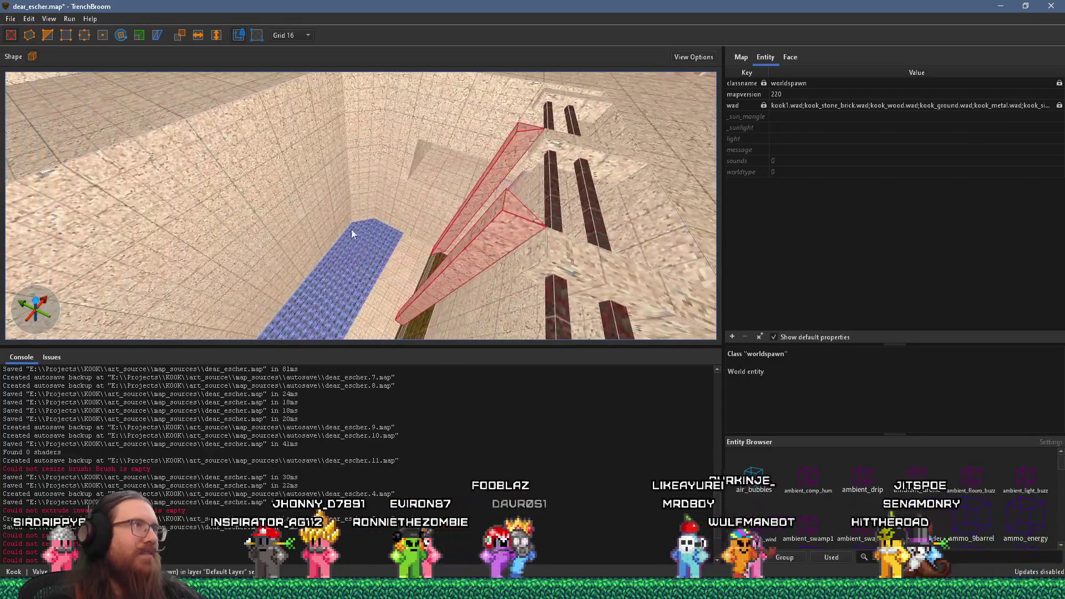
mouse_move(276, 127)
mouse_down()
mouse_move(293, 154)
mouse_move(235, 176)
mouse_up()
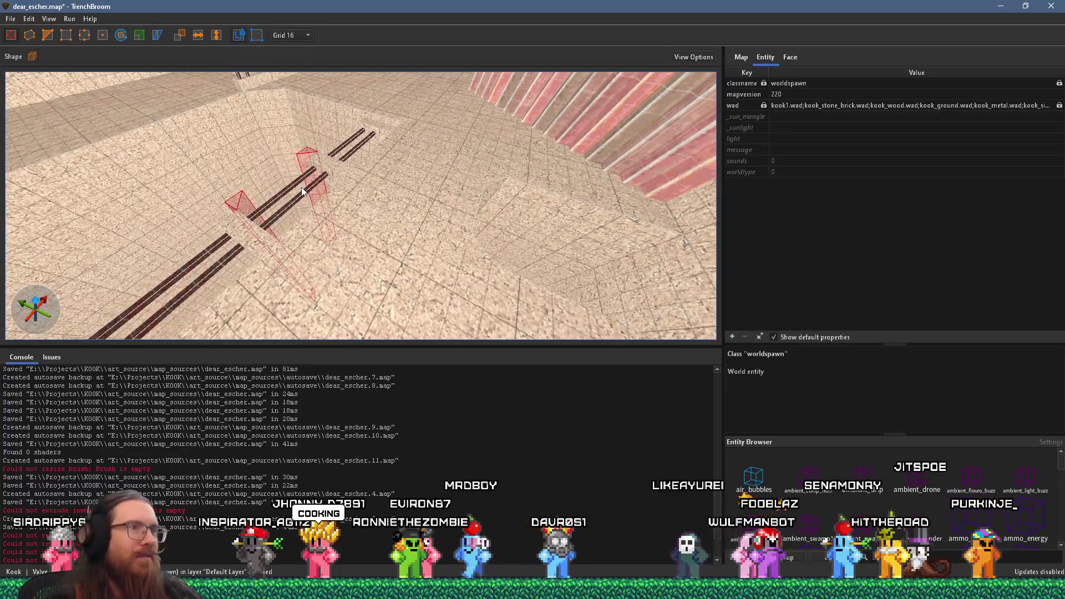
mouse_move(303, 192)
mouse_down()
mouse_move(450, 174)
mouse_move(441, 177)
mouse_up()
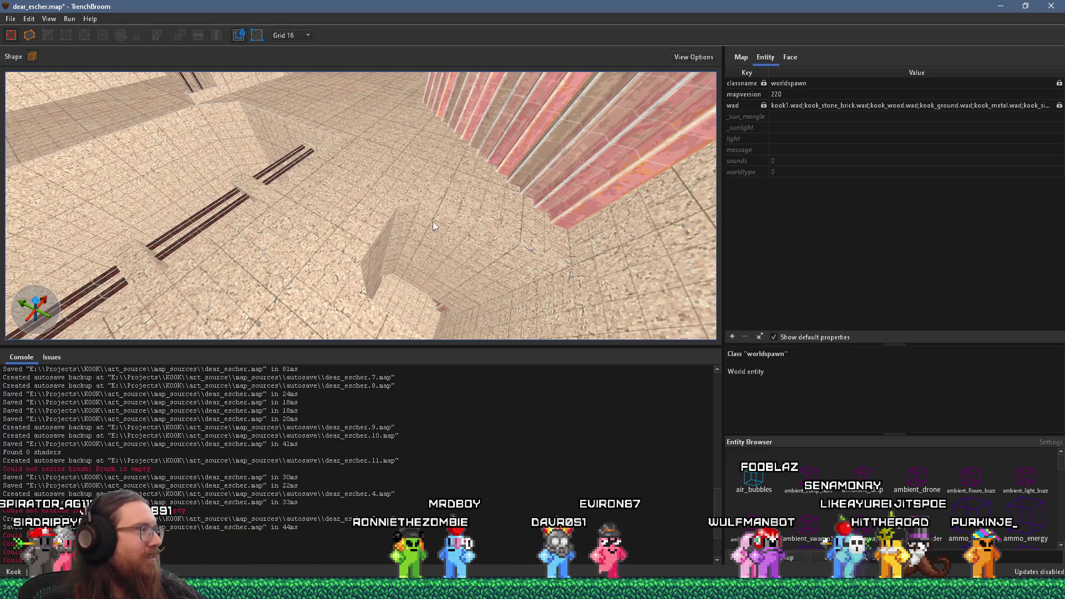
mouse_move(412, 214)
mouse_down()
mouse_move(440, 221)
mouse_move(378, 282)
mouse_move(371, 274)
mouse_move(370, 292)
mouse_move(346, 227)
mouse_move(315, 272)
mouse_move(223, 209)
mouse_up()
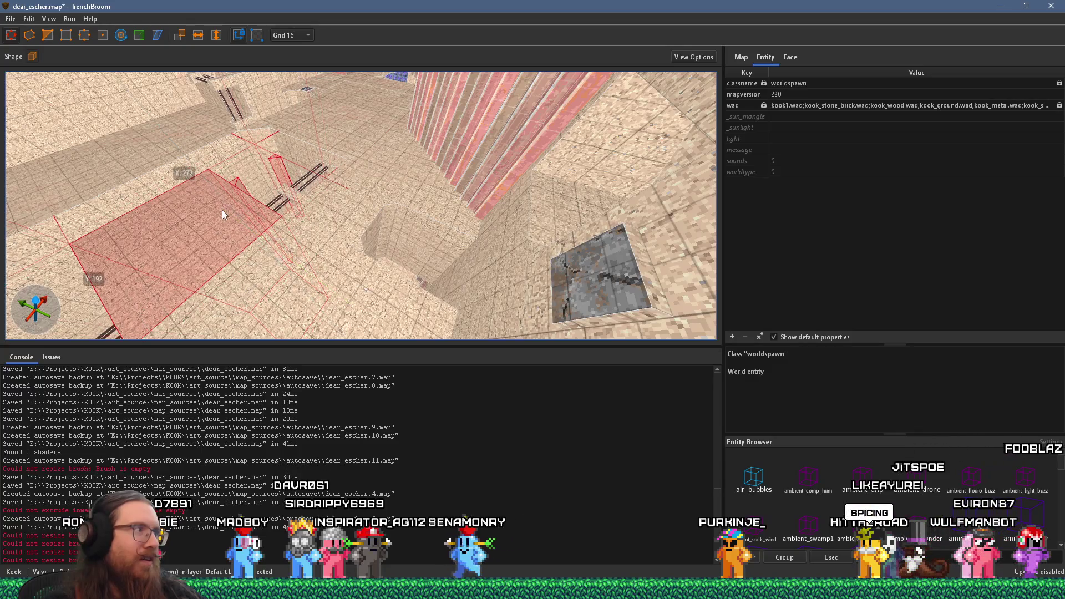
scroll(393, 236, down, 5)
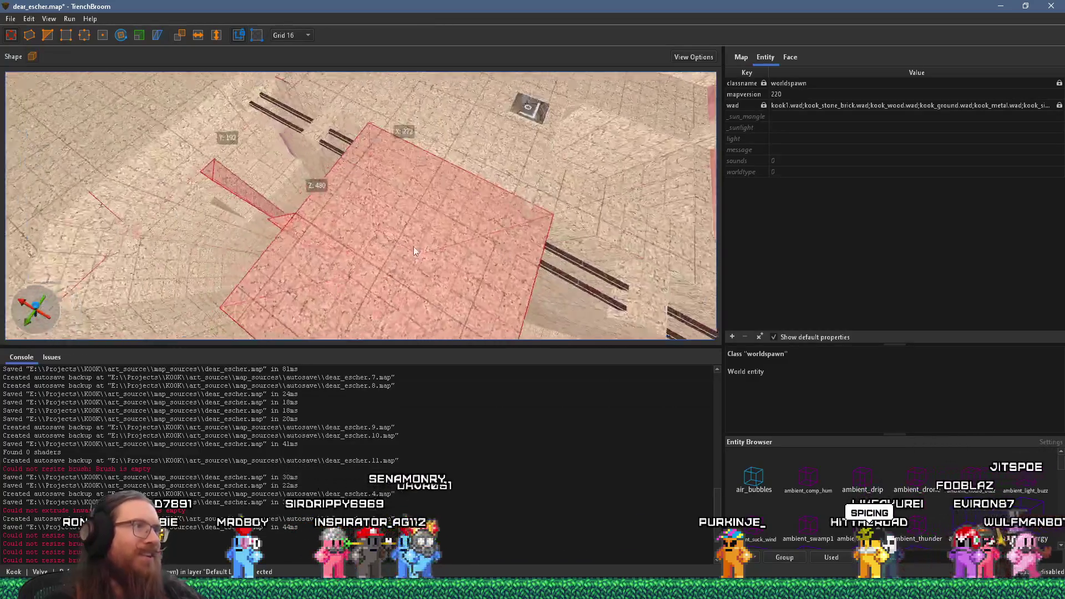
click(120, 35)
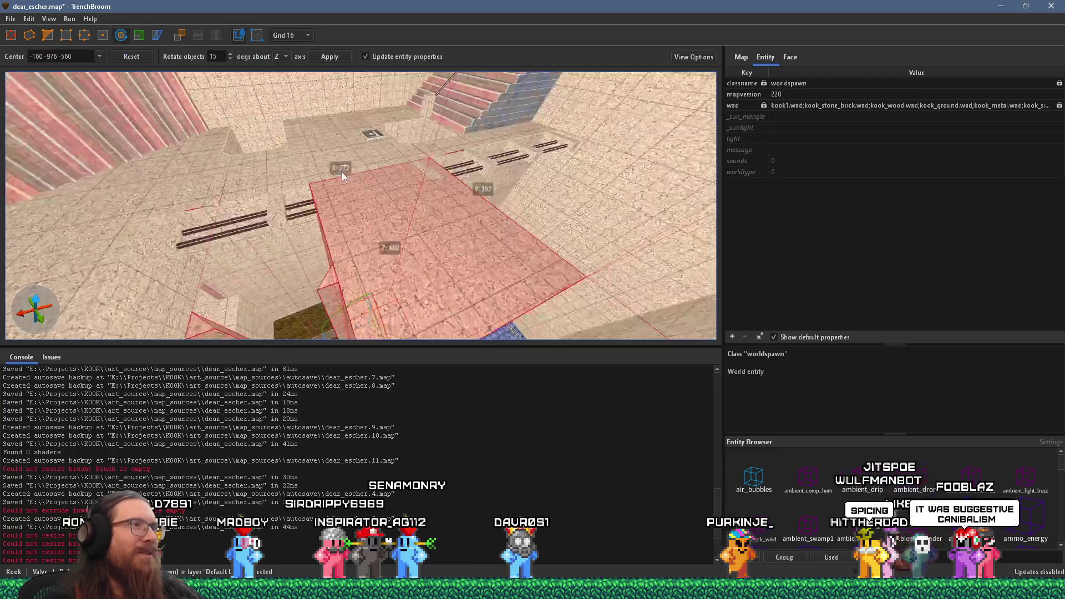
Rotate the slab about the vertical axis to 270° and clear the selection
drag(290, 291, 374, 258)
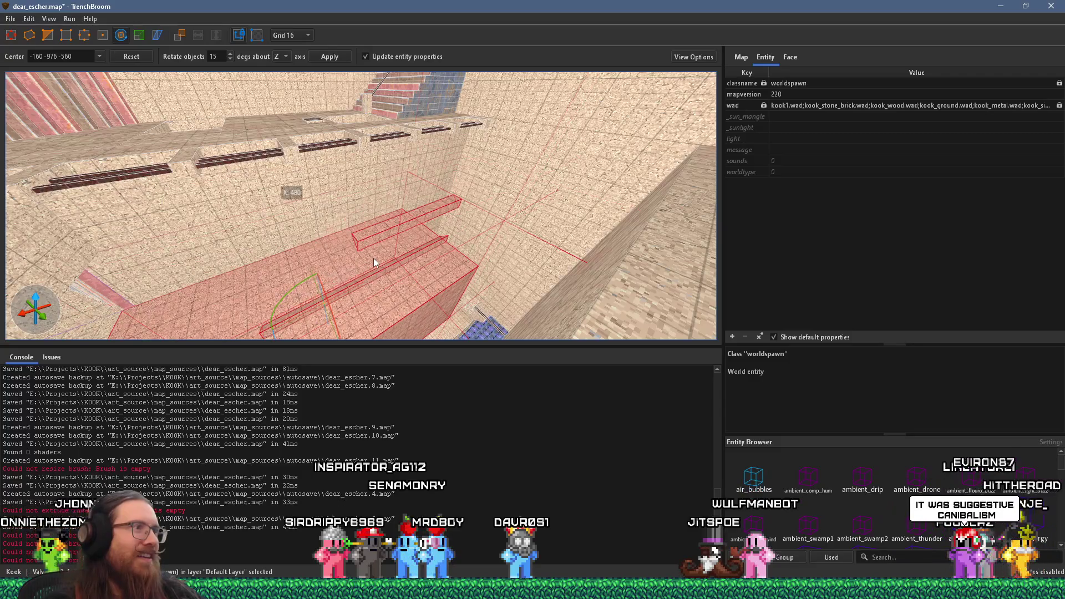
drag(292, 258, 276, 297)
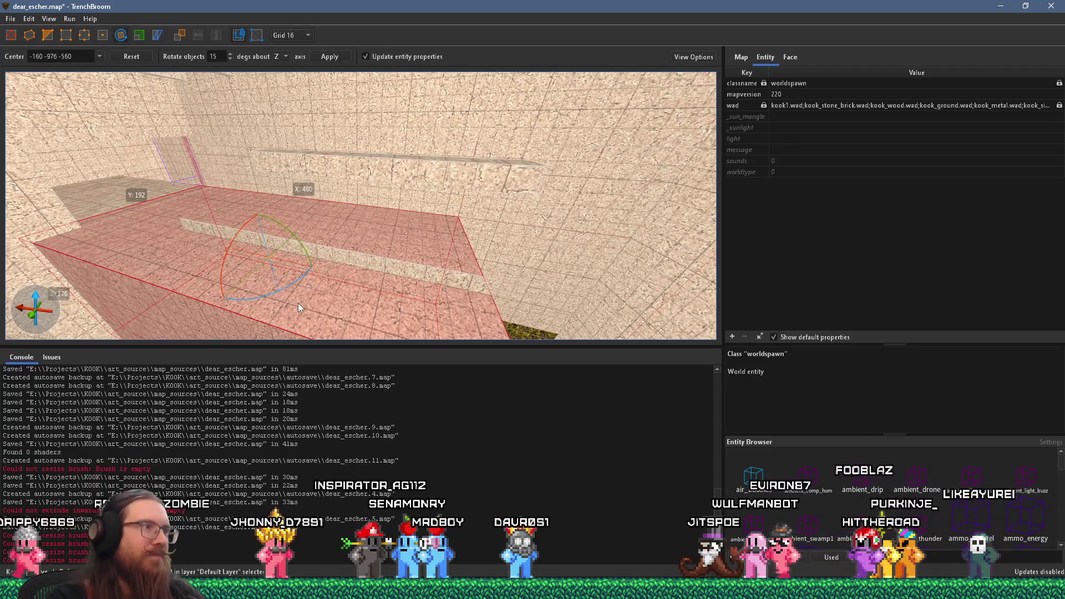
key(Escape)
key(Escape)
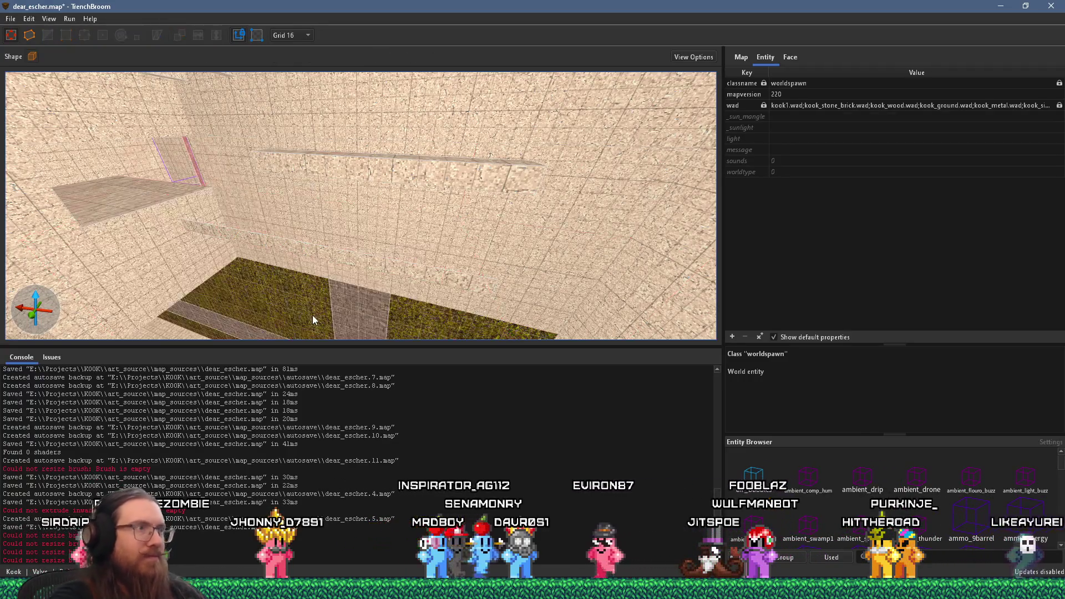
Select both wall ledges and lengthen them from 128 to 208 units
click(391, 274)
ctrl+click(443, 160)
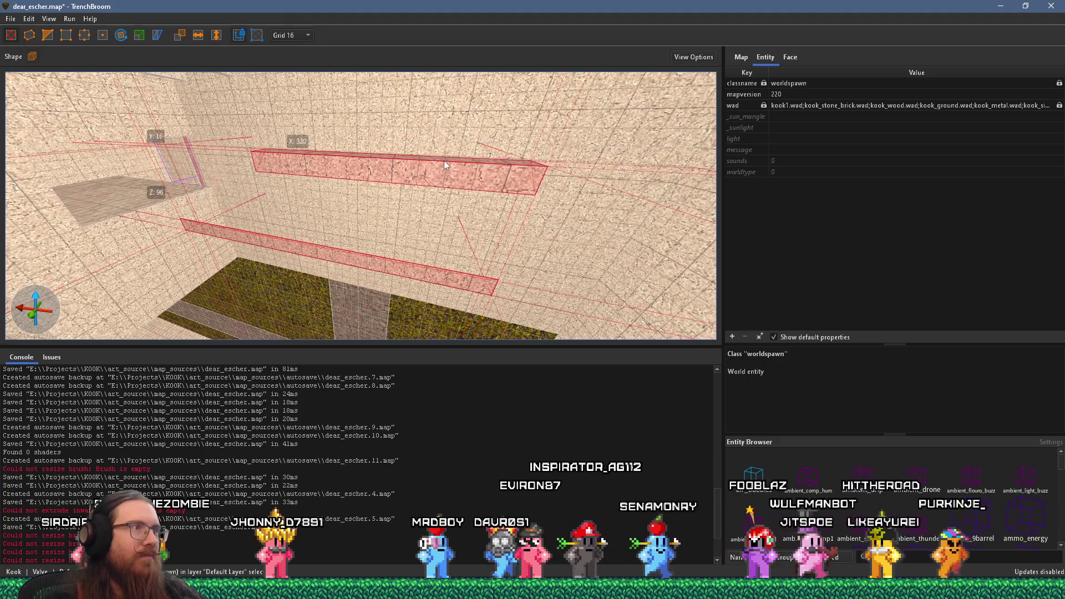
scroll(474, 281, up, 3)
mouse_move(474, 280)
mouse_down()
mouse_move(335, 285)
mouse_move(285, 241)
mouse_up()
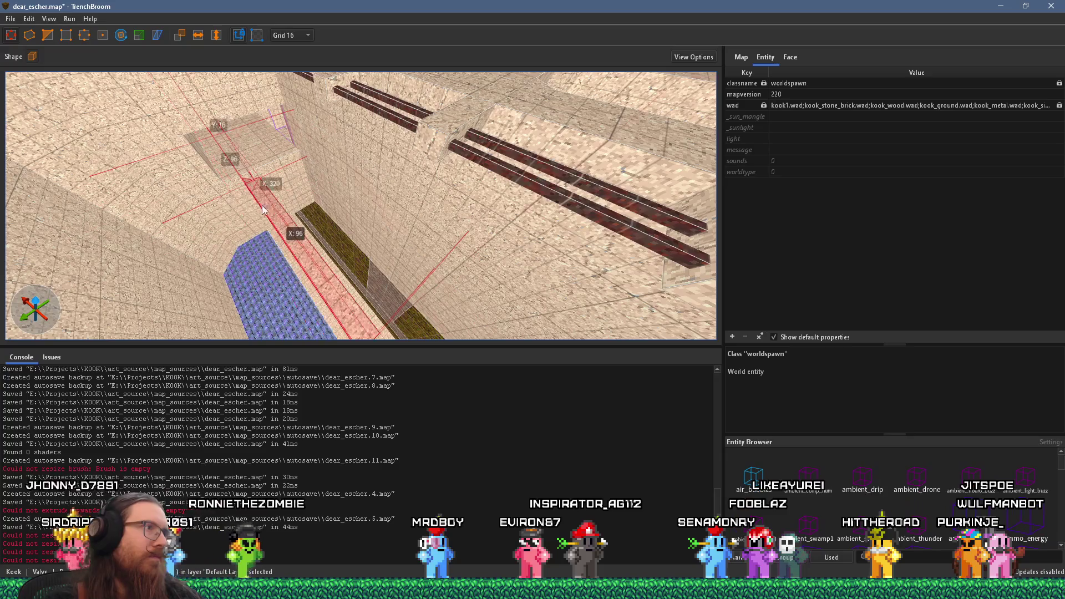
mouse_move(265, 187)
mouse_down()
mouse_move(197, 102)
mouse_move(377, 176)
mouse_move(310, 195)
mouse_move(311, 216)
mouse_move(290, 120)
mouse_up()
Extend the upper corridor brush toward the tunnel until it reads X: 272
key(Escape)
scroll(377, 186, up, 5)
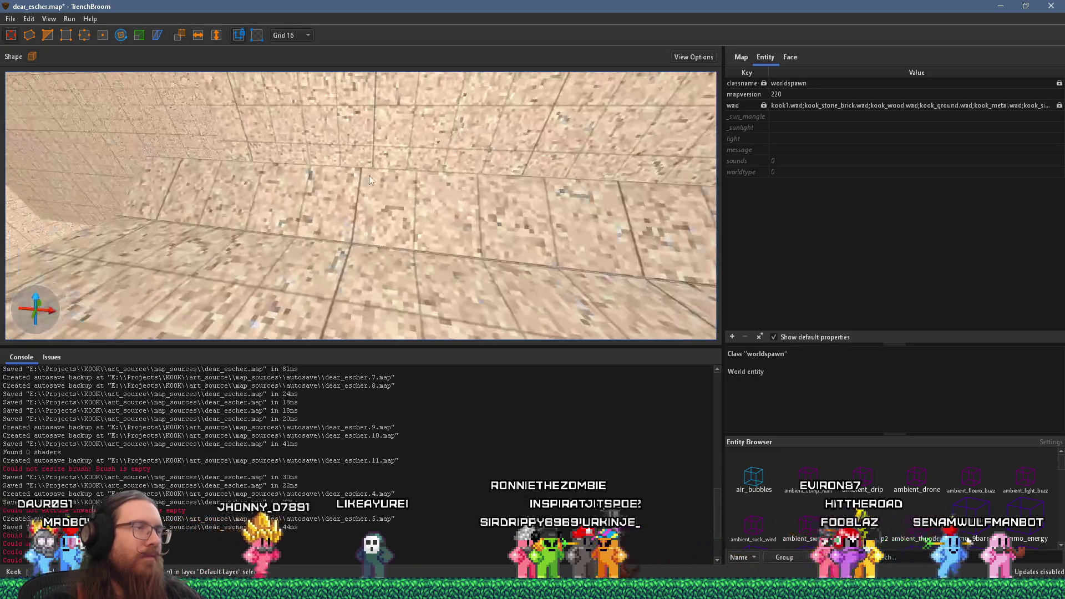
scroll(377, 186, down, 5)
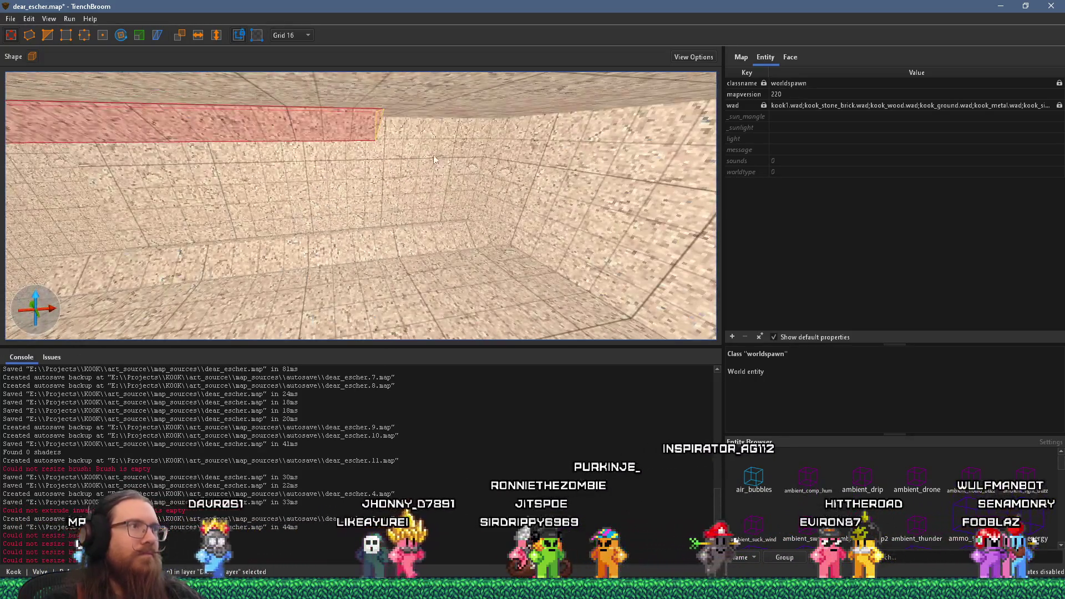
mouse_move(603, 166)
mouse_down()
mouse_move(630, 158)
mouse_move(613, 149)
mouse_move(496, 270)
mouse_move(482, 242)
mouse_move(511, 101)
mouse_move(419, 158)
mouse_up()
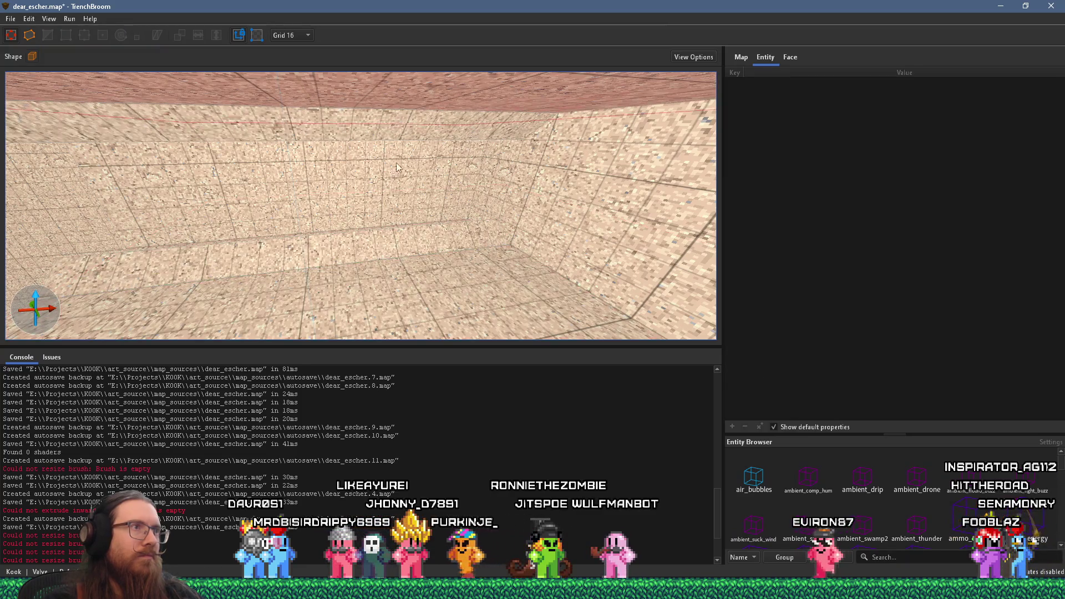
Select the wall brush beside the tunnel and look into the tunnel
click(304, 223)
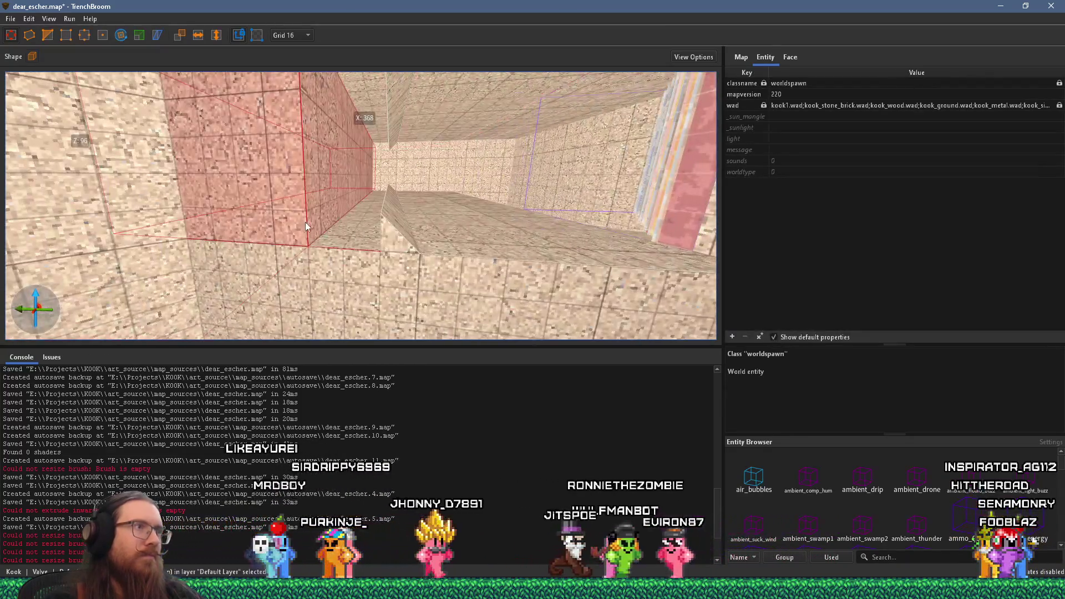
scroll(304, 222, down, 10)
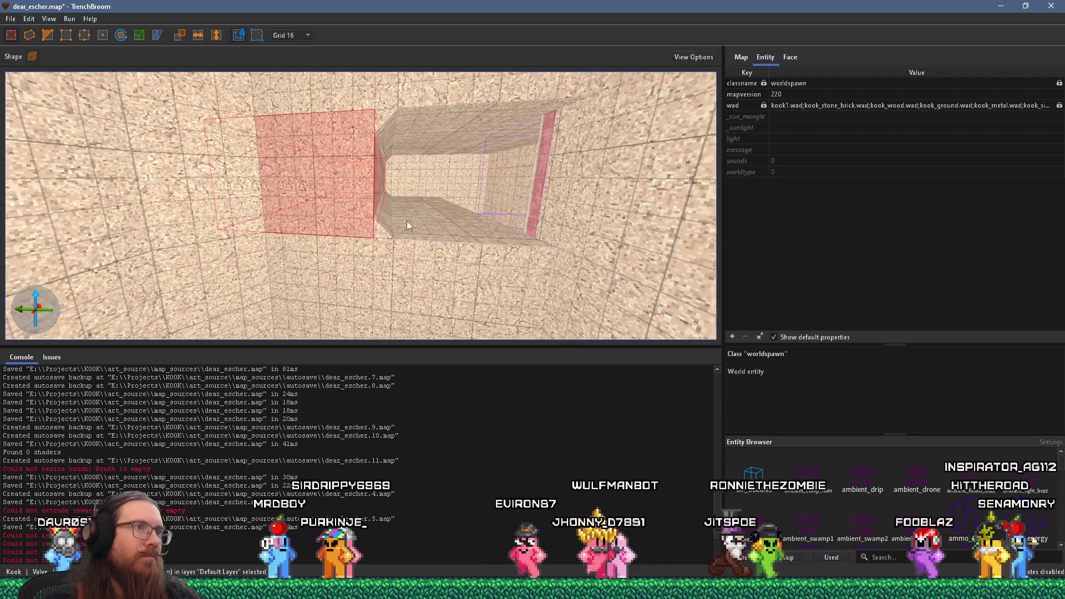
scroll(412, 223, up, 10)
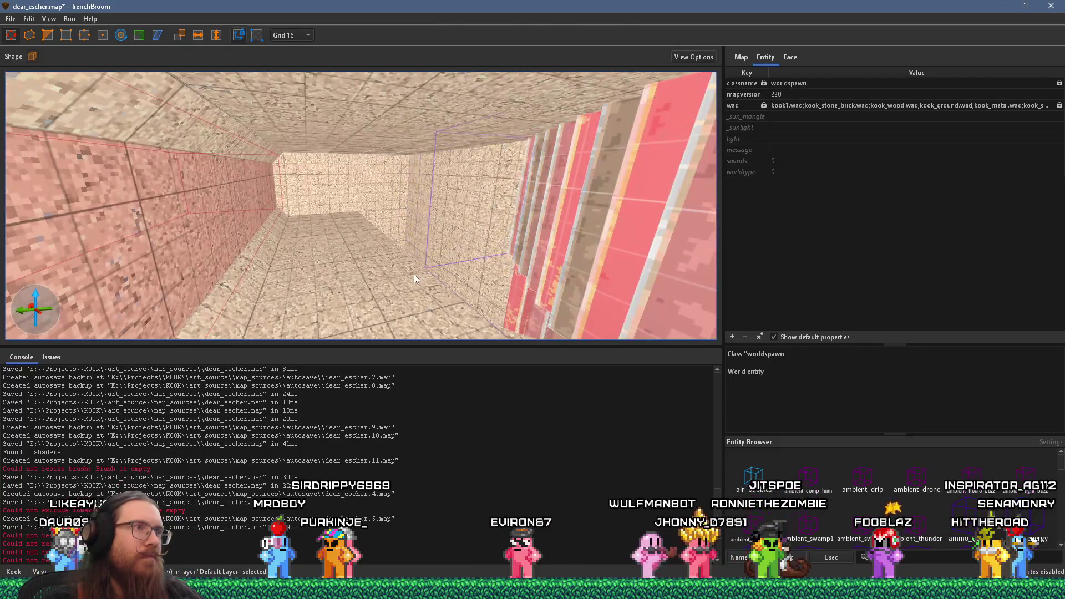
mouse_move(412, 272)
mouse_down()
mouse_move(472, 298)
mouse_move(355, 288)
mouse_move(220, 244)
mouse_move(202, 294)
mouse_move(220, 218)
mouse_move(230, 217)
mouse_move(244, 266)
mouse_move(339, 246)
mouse_move(354, 227)
mouse_move(385, 245)
mouse_move(442, 166)
mouse_move(414, 212)
mouse_move(394, 188)
mouse_move(393, 199)
mouse_move(370, 194)
mouse_move(358, 207)
mouse_move(380, 241)
mouse_move(287, 269)
mouse_move(400, 297)
mouse_move(372, 291)
mouse_move(264, 215)
mouse_move(357, 244)
mouse_move(373, 278)
mouse_move(408, 302)
mouse_move(538, 320)
mouse_move(386, 313)
mouse_move(309, 234)
mouse_move(376, 302)
mouse_move(359, 205)
mouse_move(390, 242)
mouse_move(380, 228)
mouse_move(575, 318)
mouse_move(461, 307)
mouse_move(437, 283)
mouse_up()
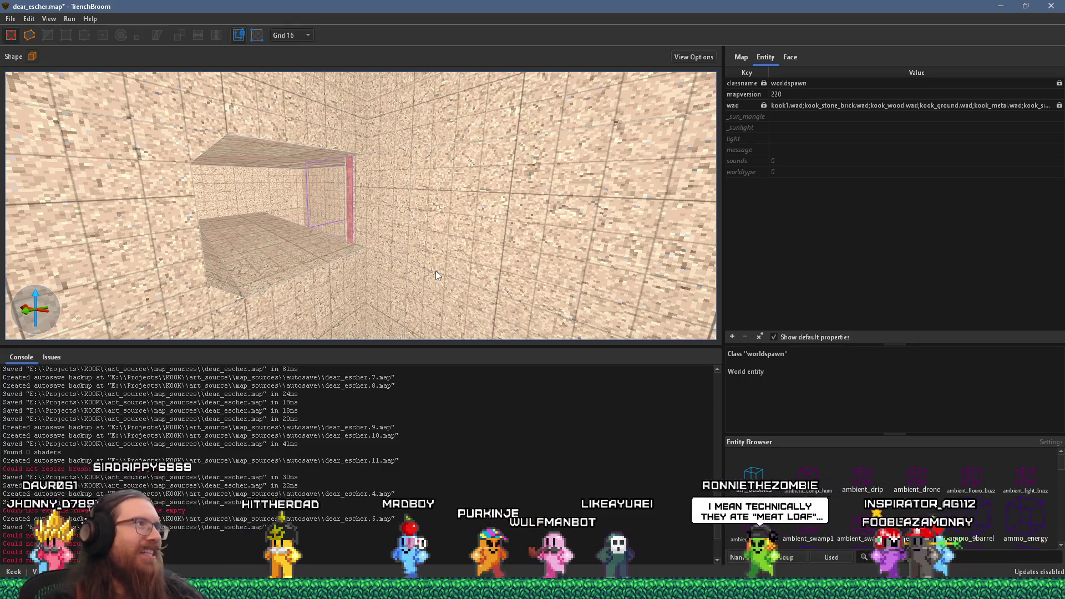
click(11, 19)
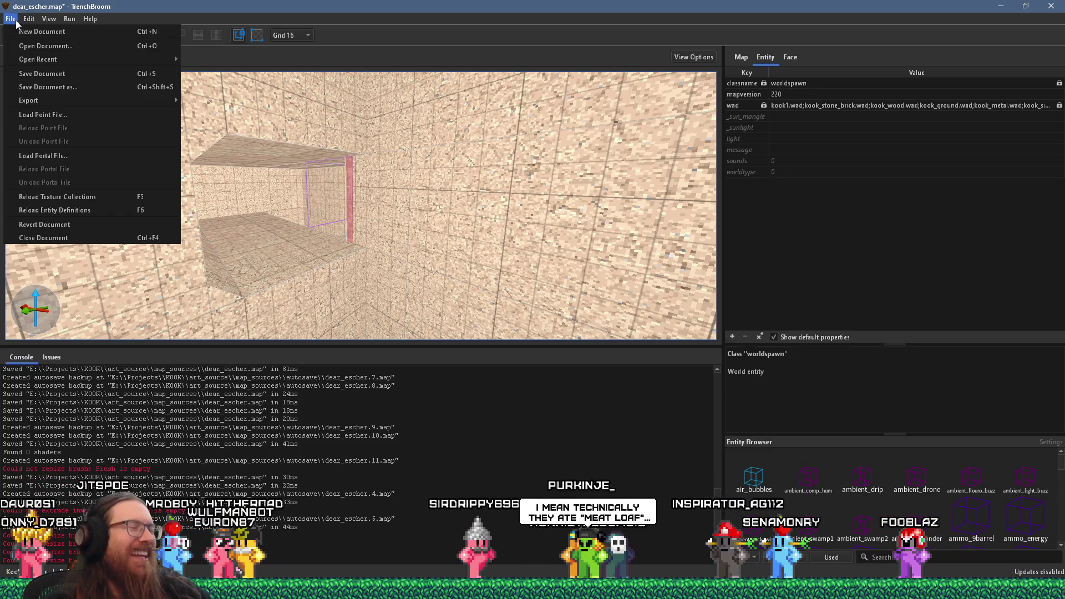
Save dear_escher.map from the File menu
mouse_move(29, 19)
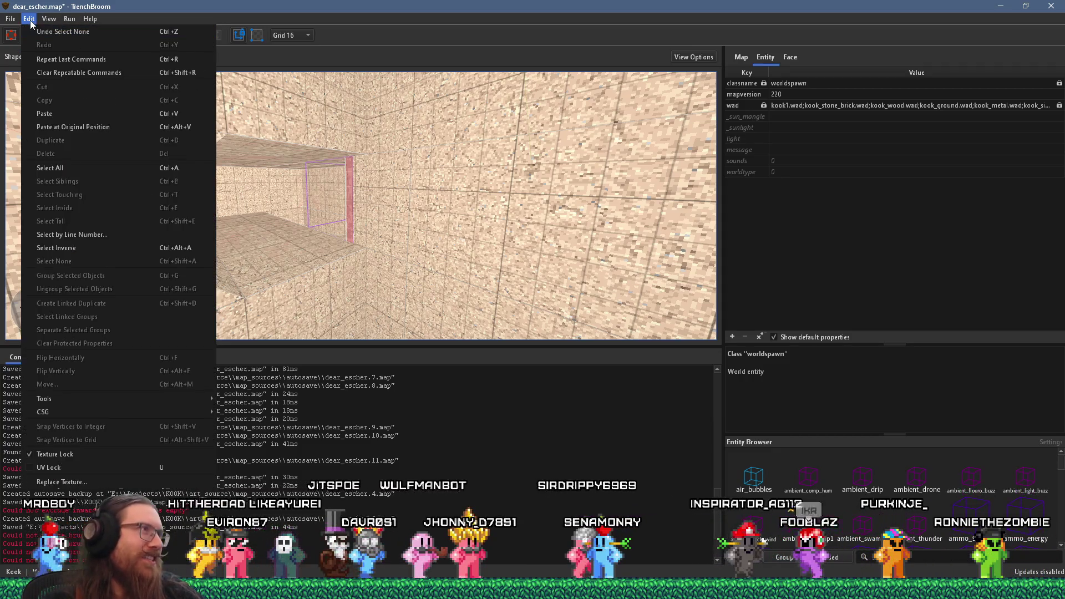
key(Escape)
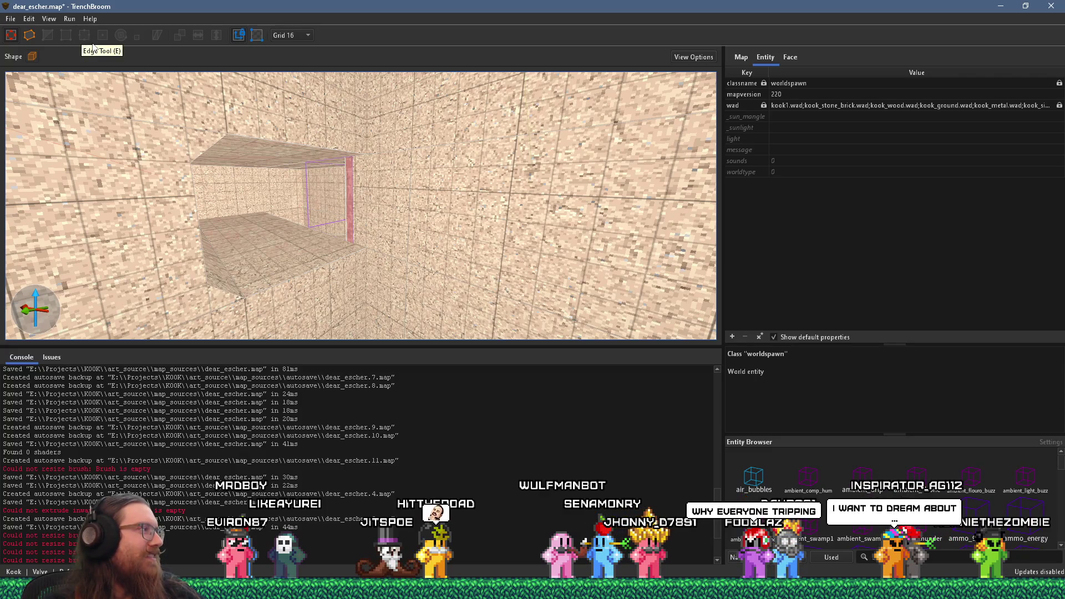
click(11, 18)
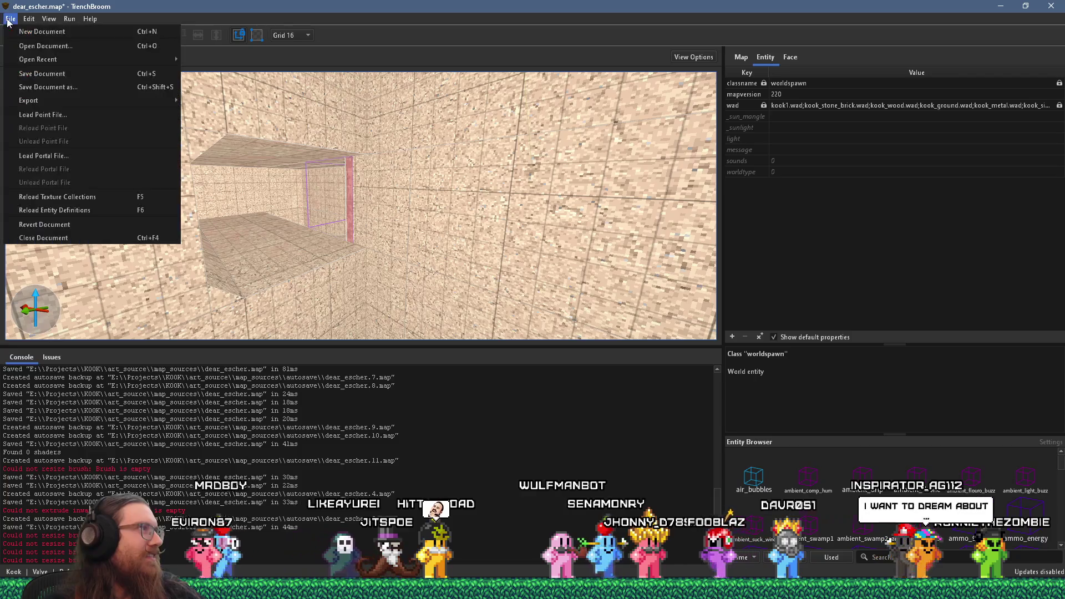
click(49, 78)
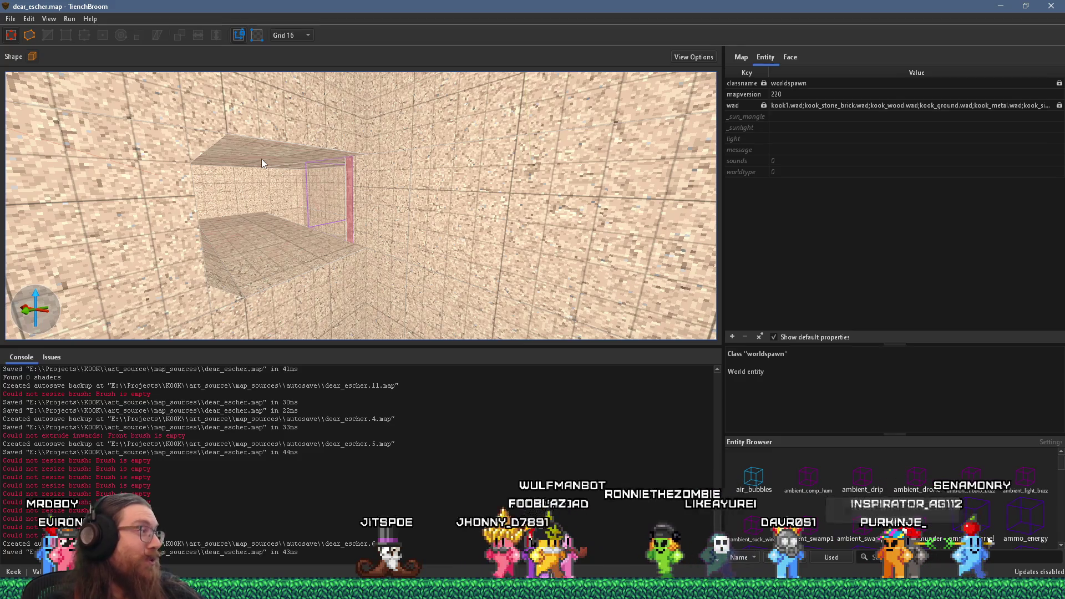
Check the lower wall brush around the hollow box, then save the map again
scroll(298, 113, down, 2)
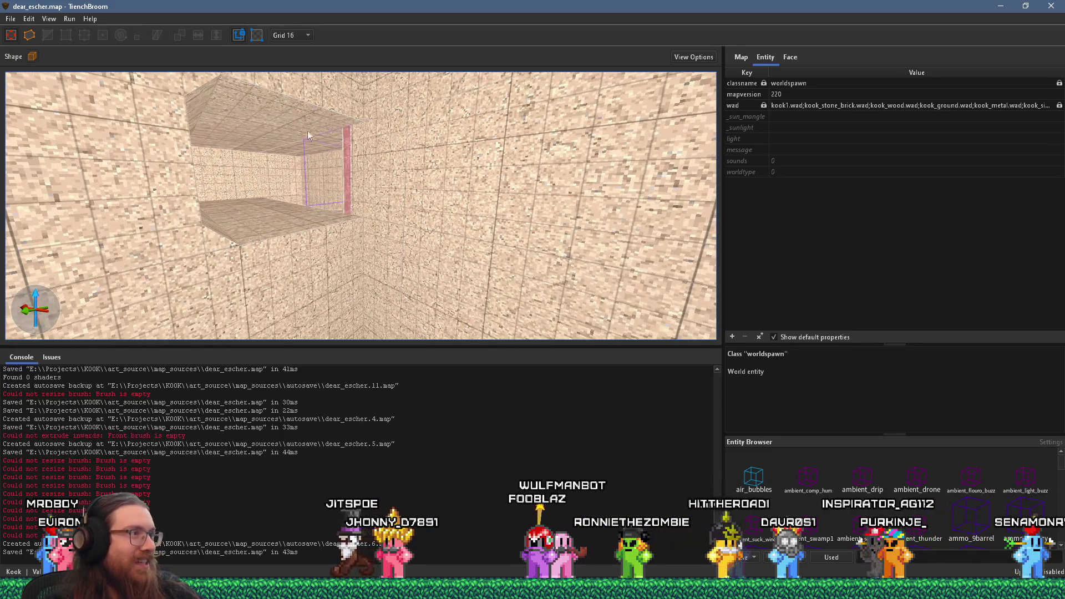
click(282, 274)
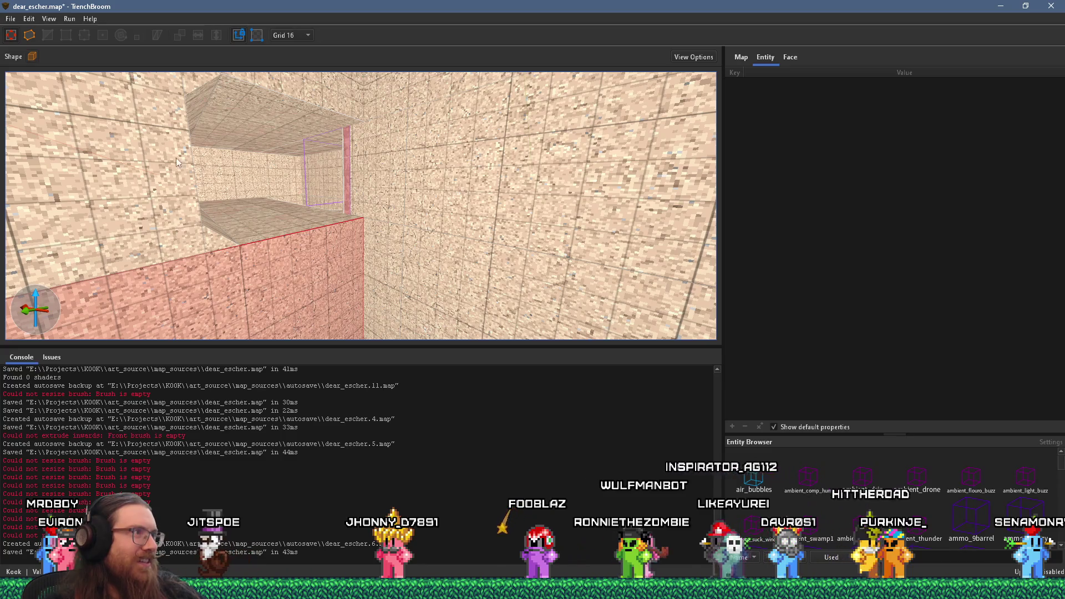
mouse_move(196, 83)
mouse_down()
mouse_move(212, 163)
mouse_move(222, 135)
mouse_up()
mouse_move(177, 187)
mouse_down()
mouse_move(168, 148)
mouse_move(187, 90)
mouse_move(247, 156)
mouse_up()
key(Escape)
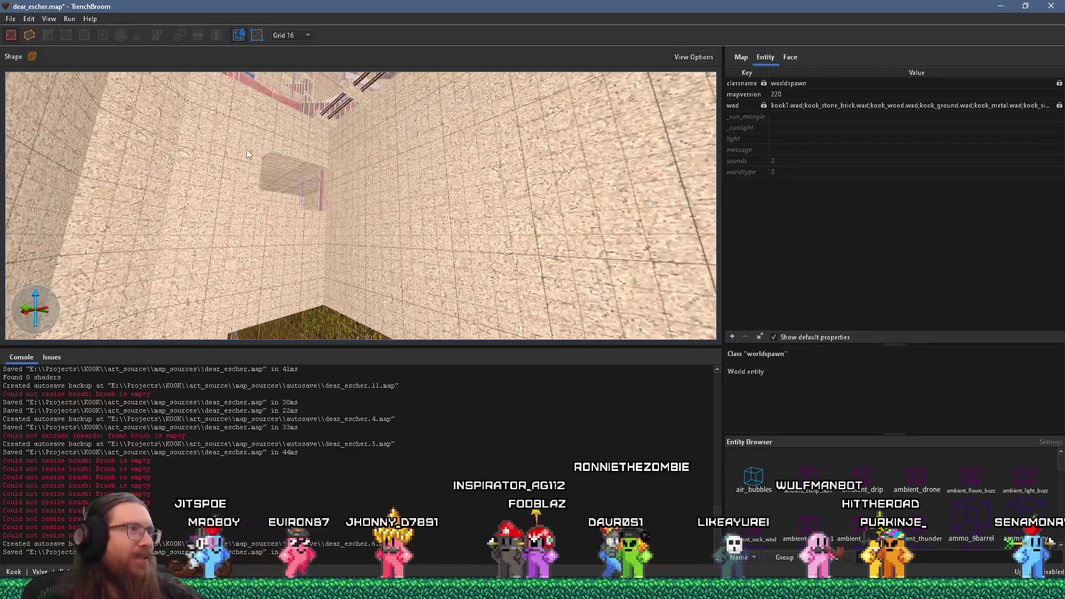
click(14, 17)
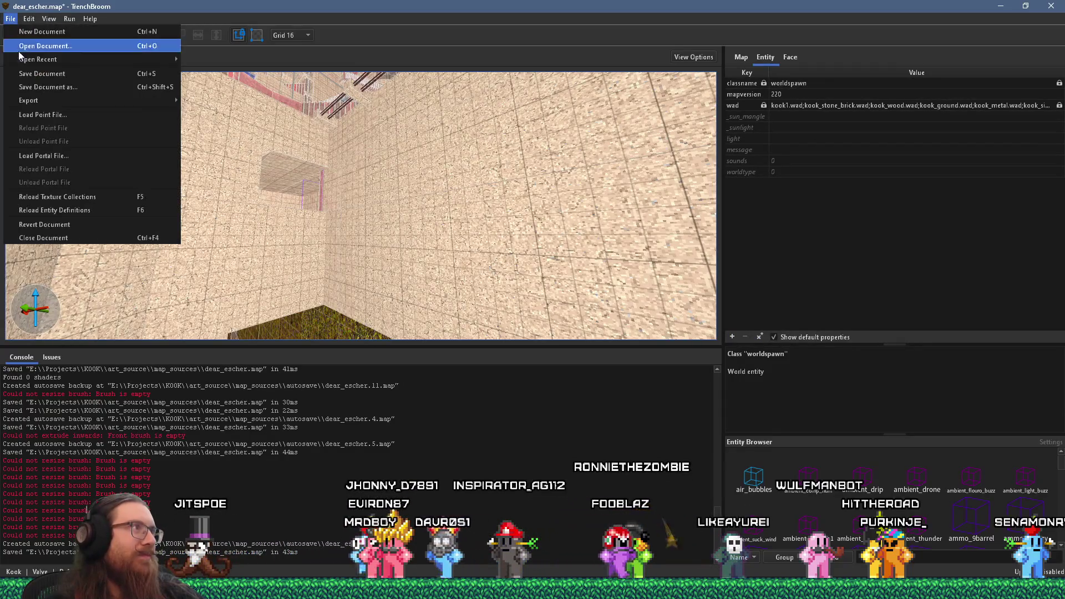
mouse_move(23, 59)
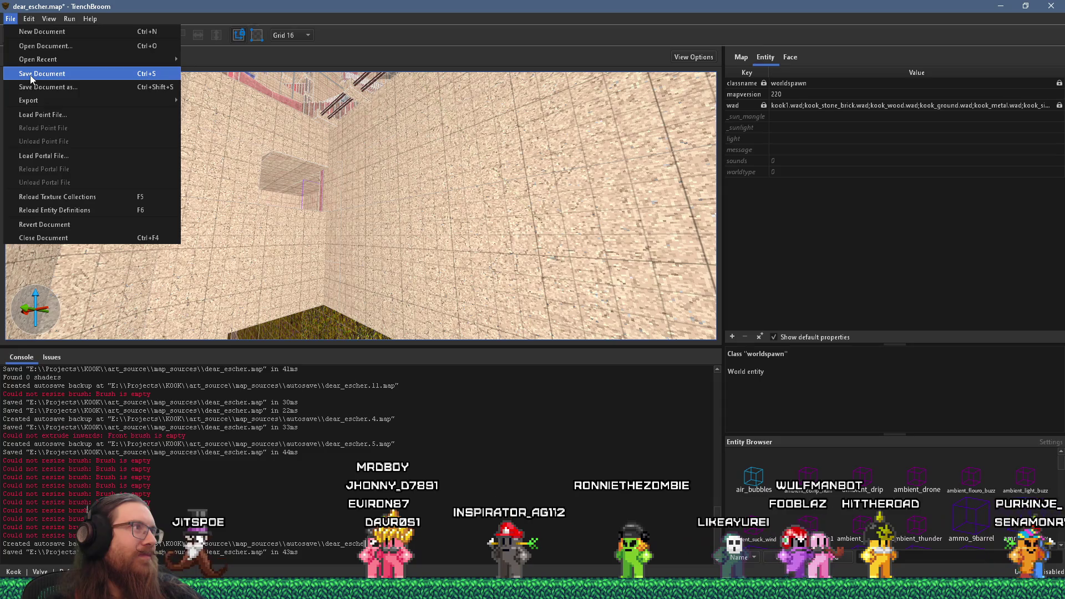
click(32, 75)
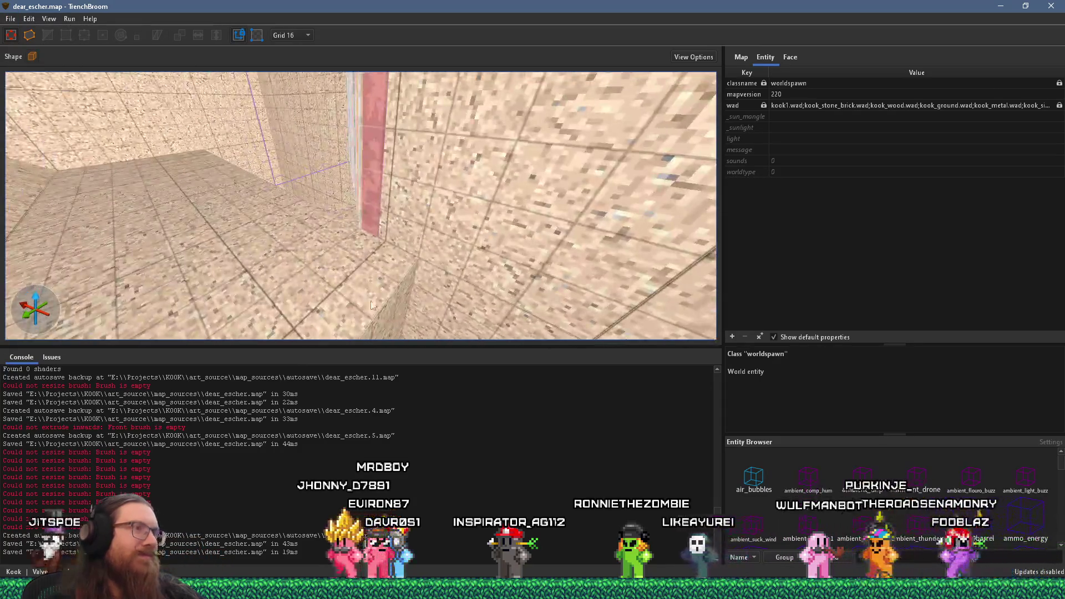